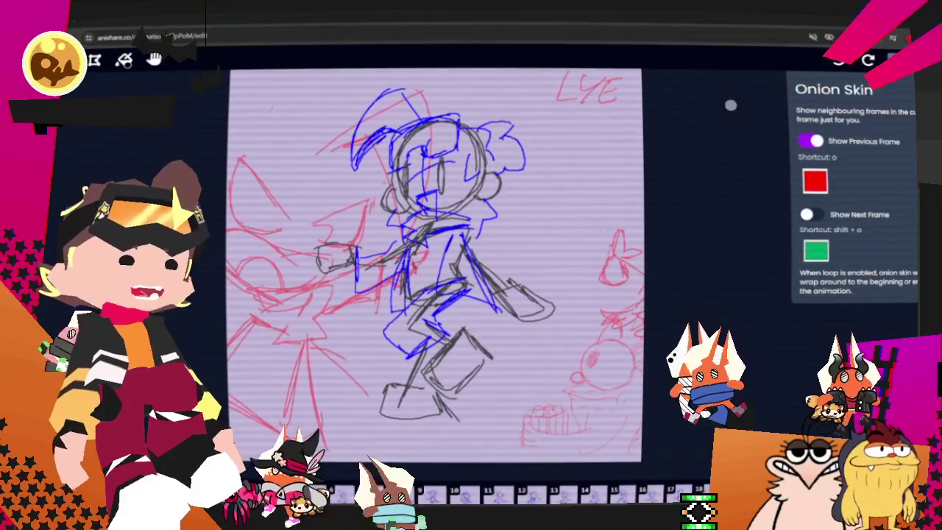
- Dismiss the Onion Skin panel to reveal the whole walking sketch, then bring up the layers list
{"action": "left_click", "coordinate": [643, 230]}
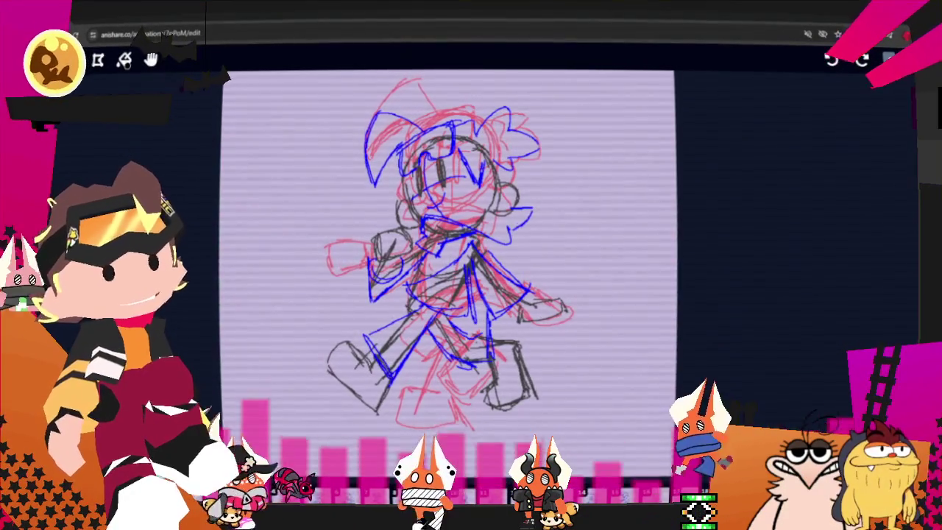
{"action": "key", "text": "l"}
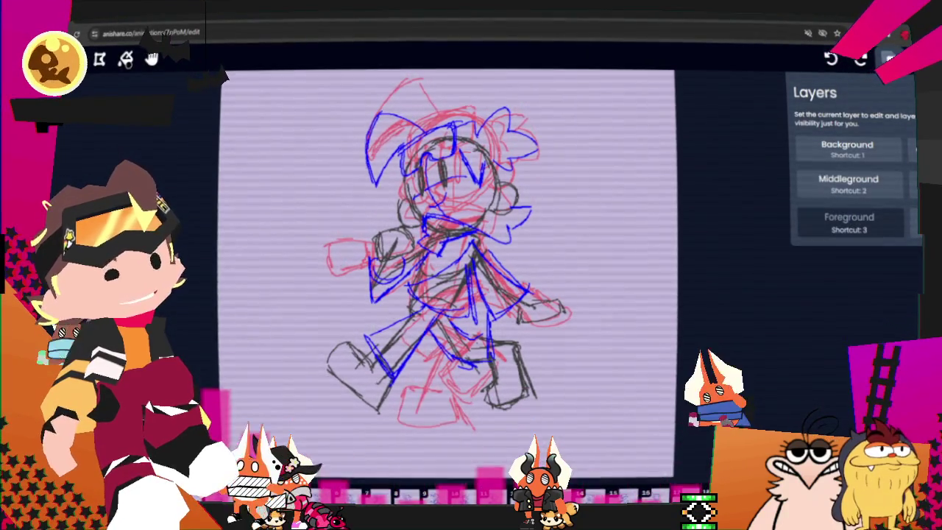
- Show the brush settings, draw three black test strokes right of the character, and undo two
{"action": "key", "text": "b"}
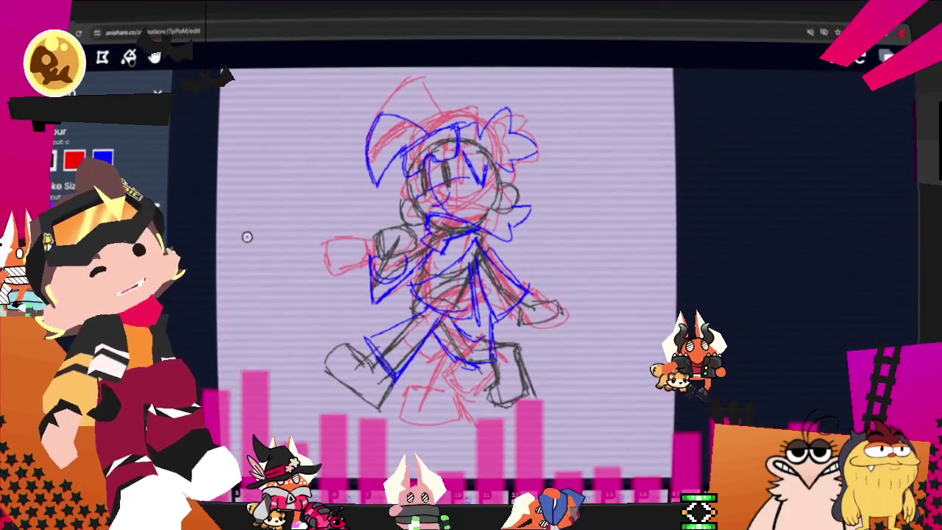
{"action": "left_click_drag", "start_coordinate": [540, 279], "coordinate": [611, 368]}
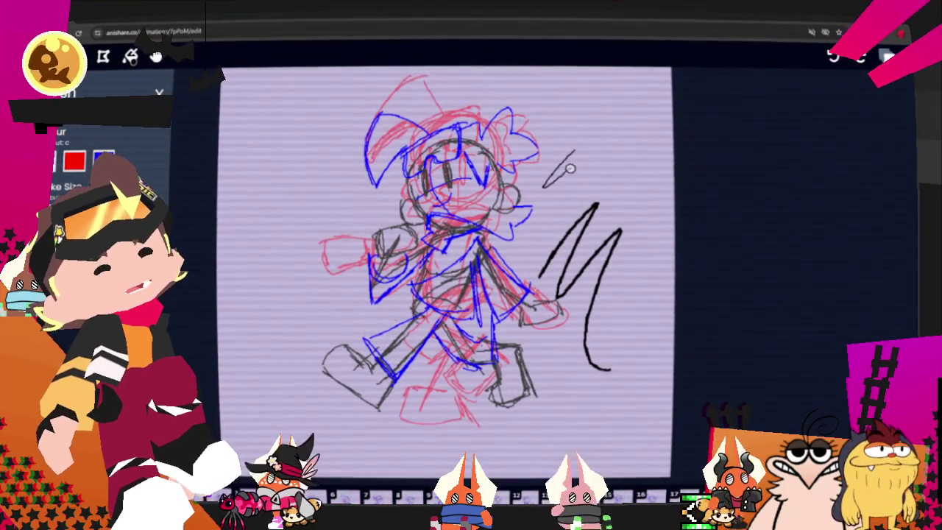
{"action": "left_click_drag", "start_coordinate": [544, 184], "coordinate": [621, 182]}
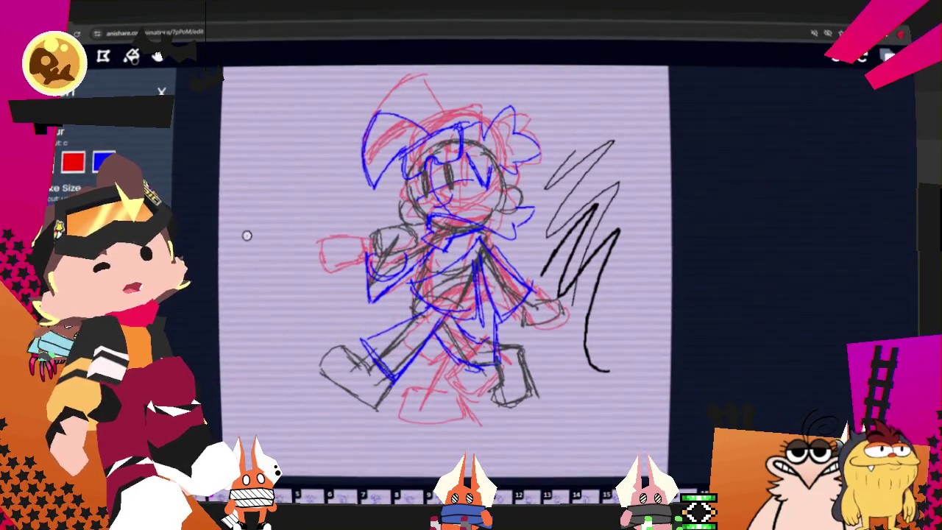
{"action": "left_click_drag", "start_coordinate": [562, 111], "coordinate": [559, 353]}
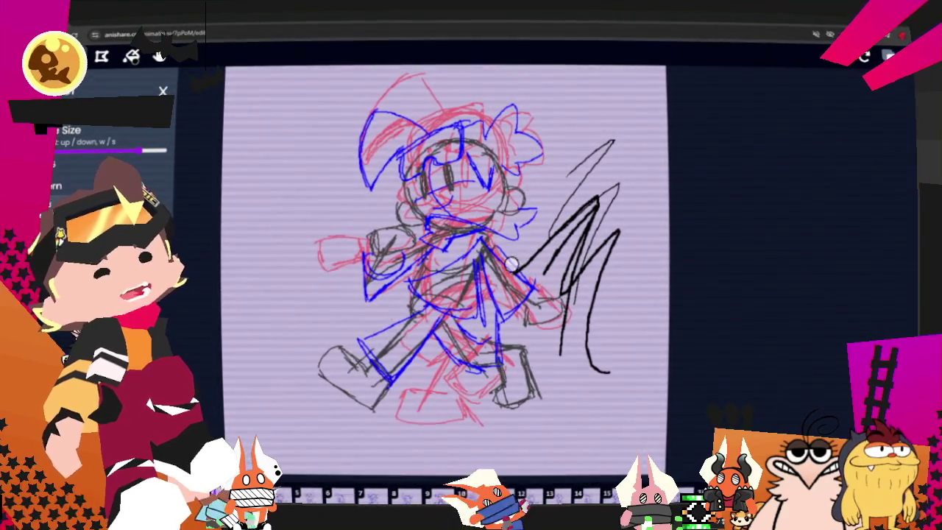
{"action": "key", "text": "ctrl+z"}
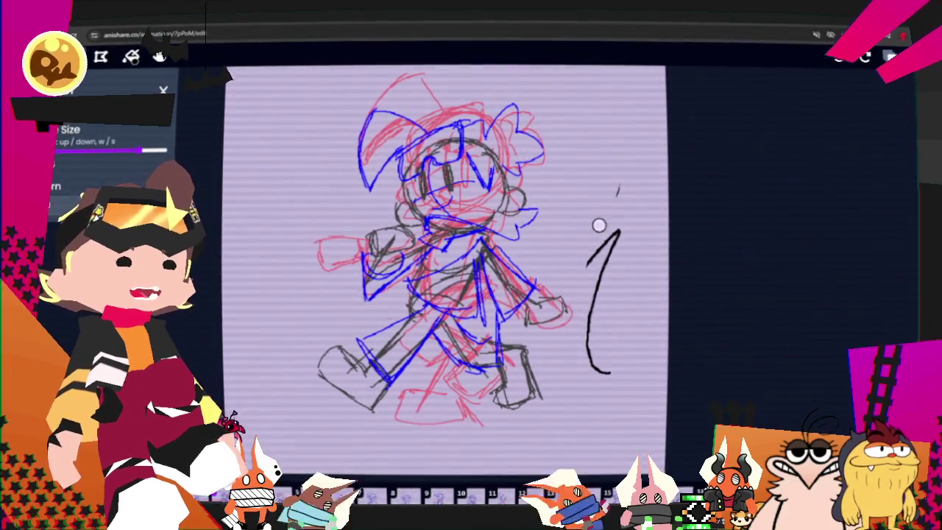
{"action": "key", "text": "ctrl+z"}
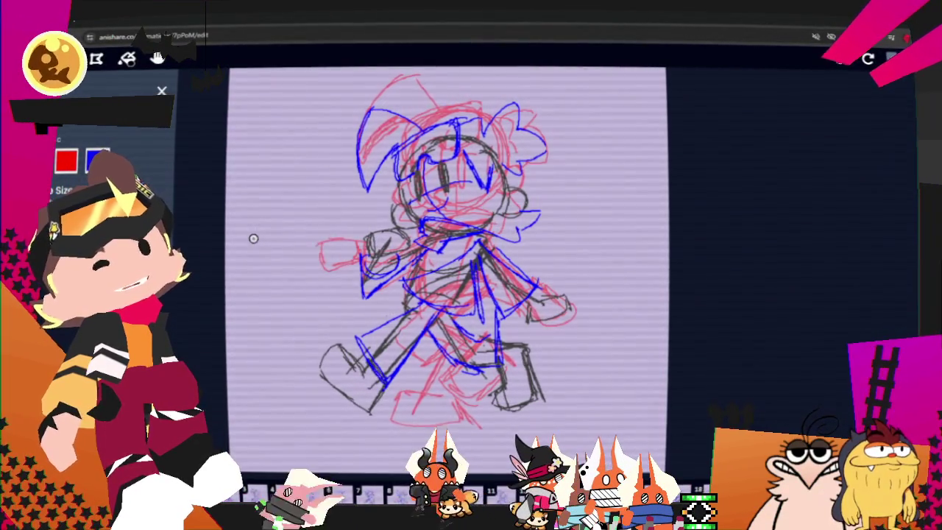
- Draw two trial strokes across the sketch, undo them, and open the More menu
{"action": "left_click_drag", "start_coordinate": [346, 315], "coordinate": [552, 193]}
{"action": "left_click_drag", "start_coordinate": [574, 240], "coordinate": [560, 365]}
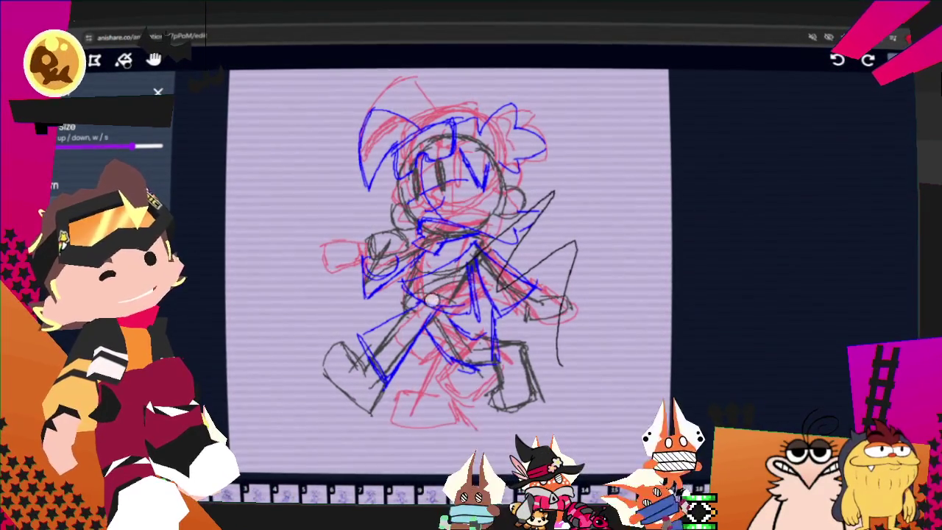
{"action": "key", "text": "ctrl+z"}
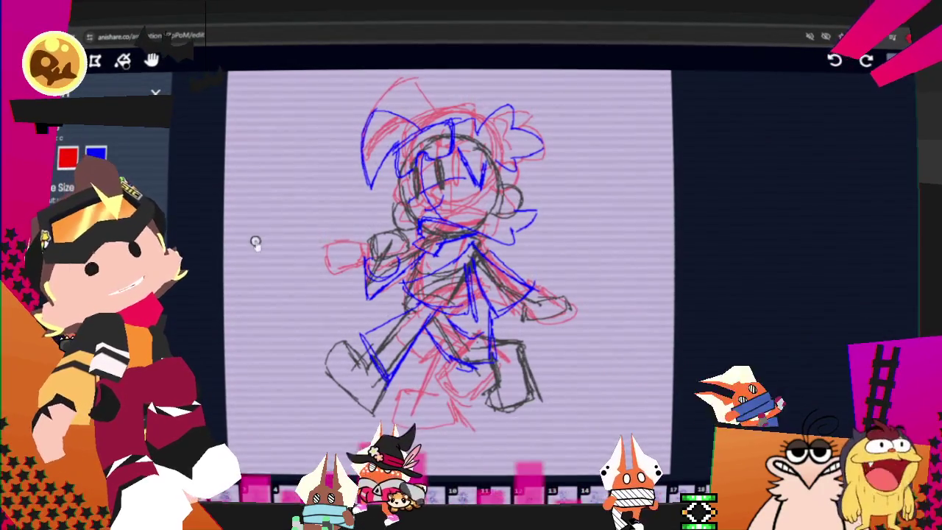
{"action": "key", "text": "m"}
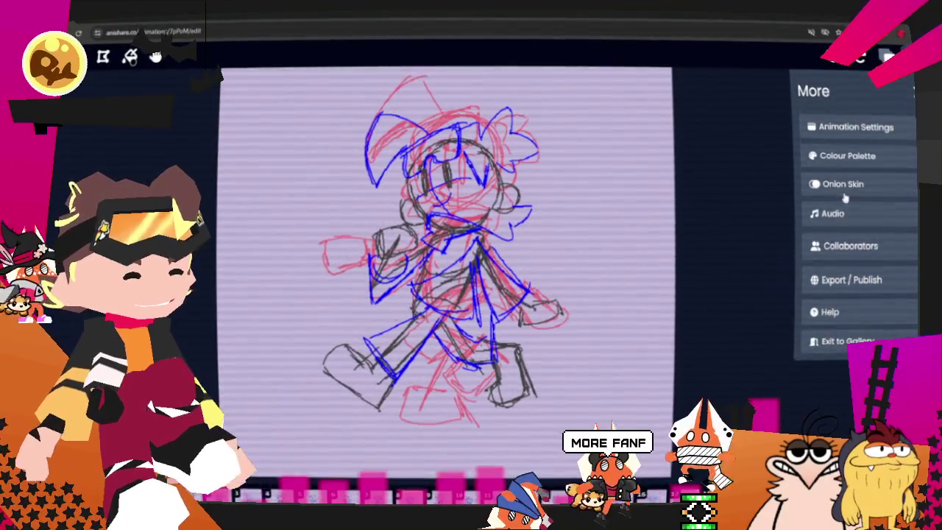
- Recolour the onion skin to dusty red previous and pale green next, and enable Show Next Frame
{"action": "left_click", "coordinate": [822, 184]}
{"action": "left_click", "coordinate": [815, 181]}
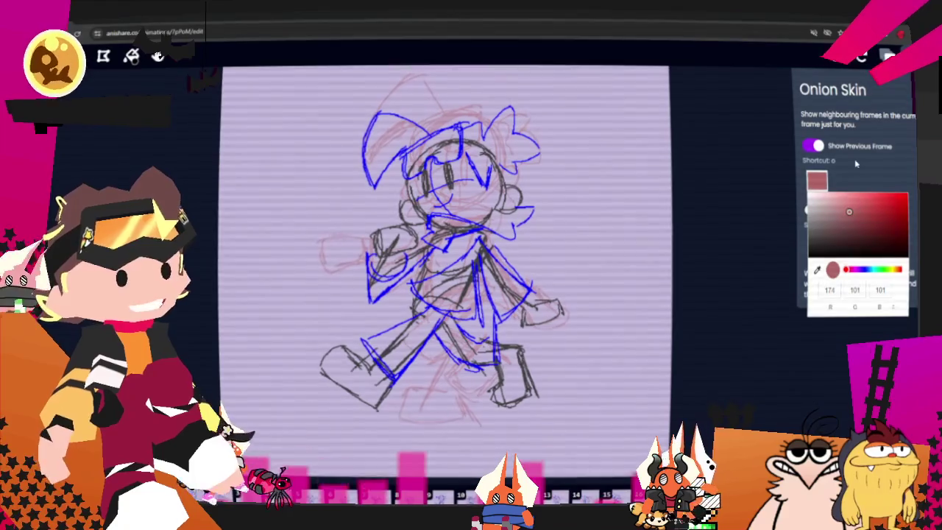
{"action": "left_click", "coordinate": [818, 248]}
{"action": "left_click", "coordinate": [833, 280]}
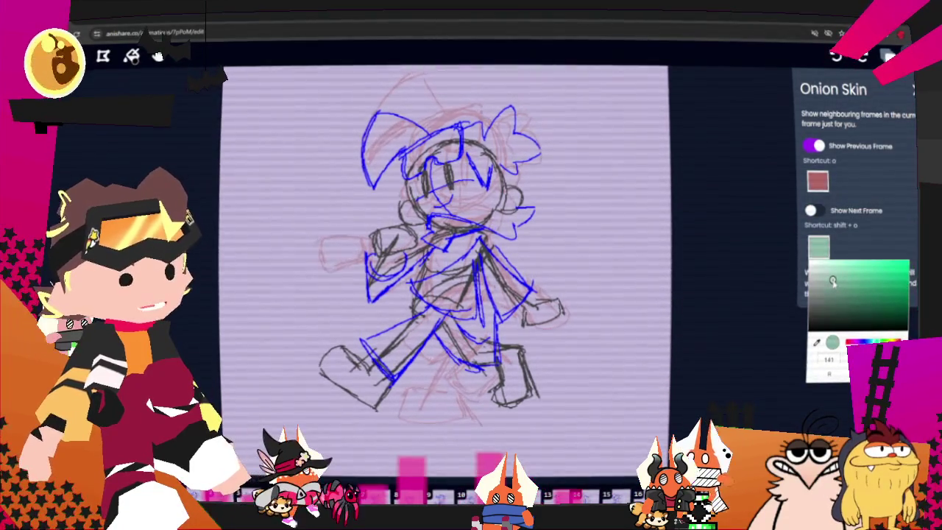
{"action": "left_click", "coordinate": [819, 212]}
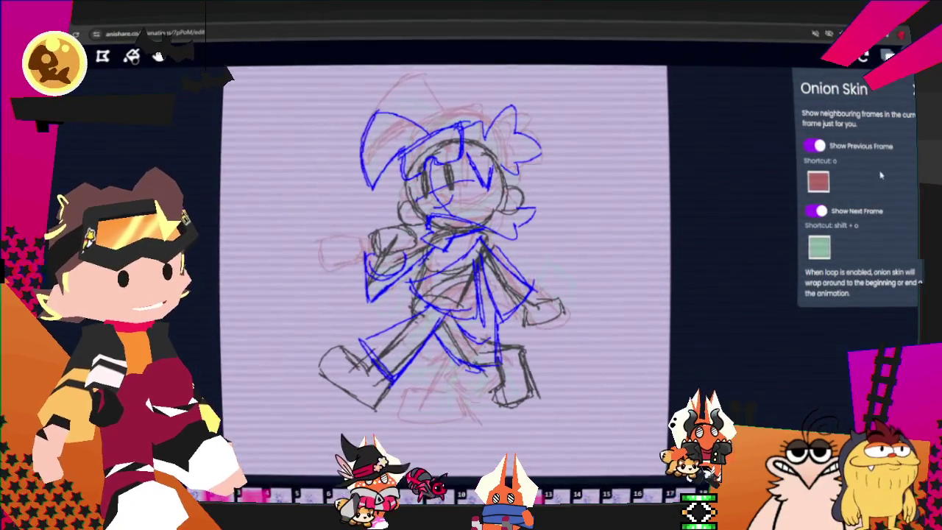
{"action": "left_click", "coordinate": [769, 265]}
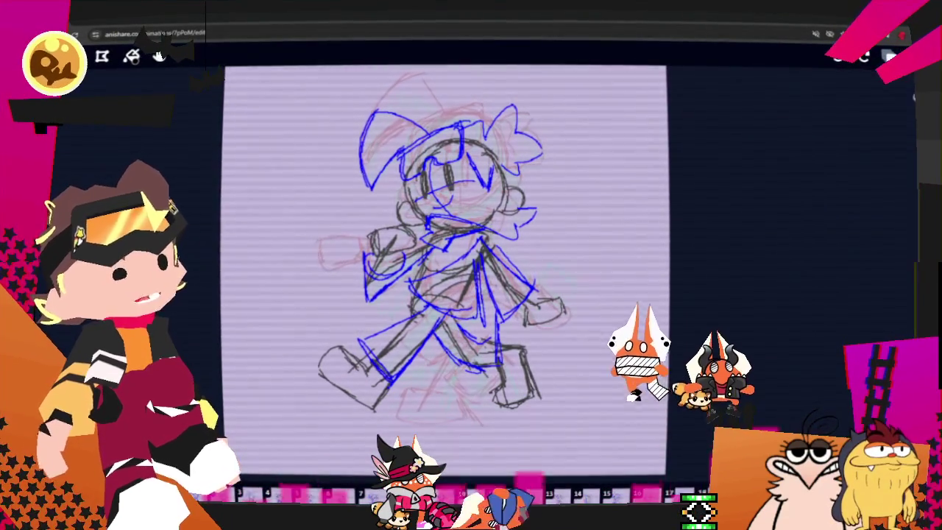
- Show the Layers list and open the Colour Palette from the More menu
{"action": "left_click", "coordinate": [890, 57]}
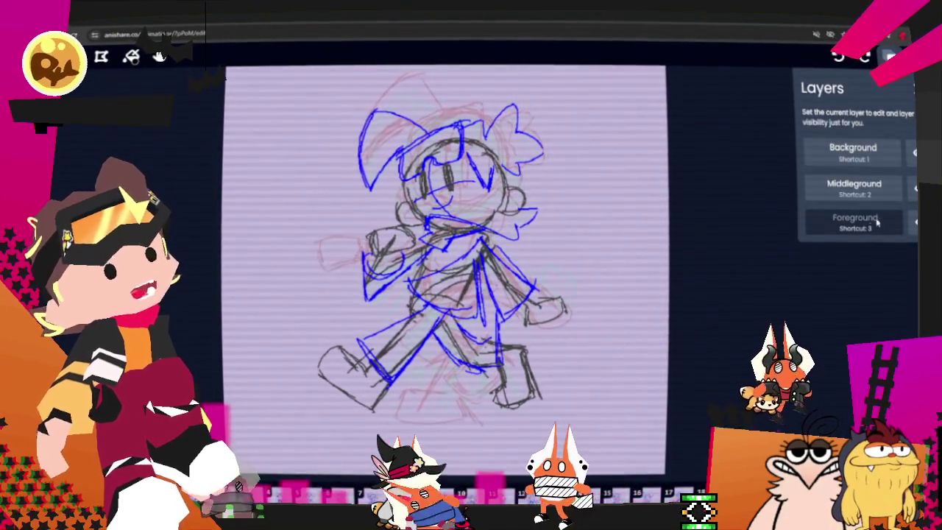
{"action": "left_click", "coordinate": [913, 57]}
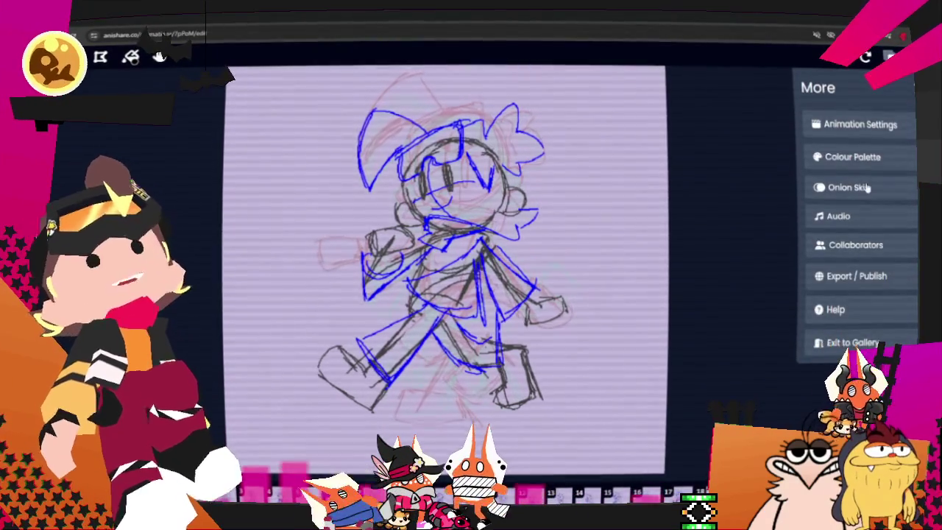
{"action": "left_click", "coordinate": [854, 157]}
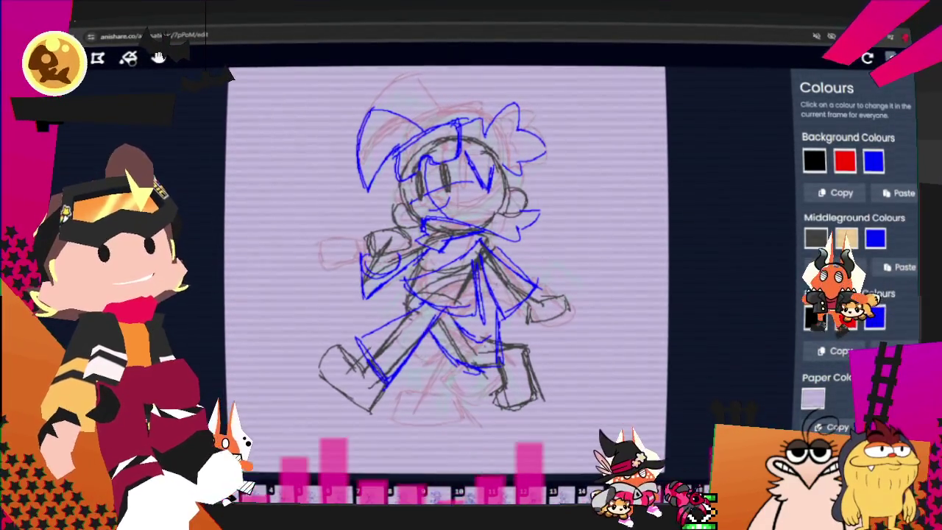
- Close the colour palette and reopen it through the More menu
{"action": "key", "text": "Escape"}
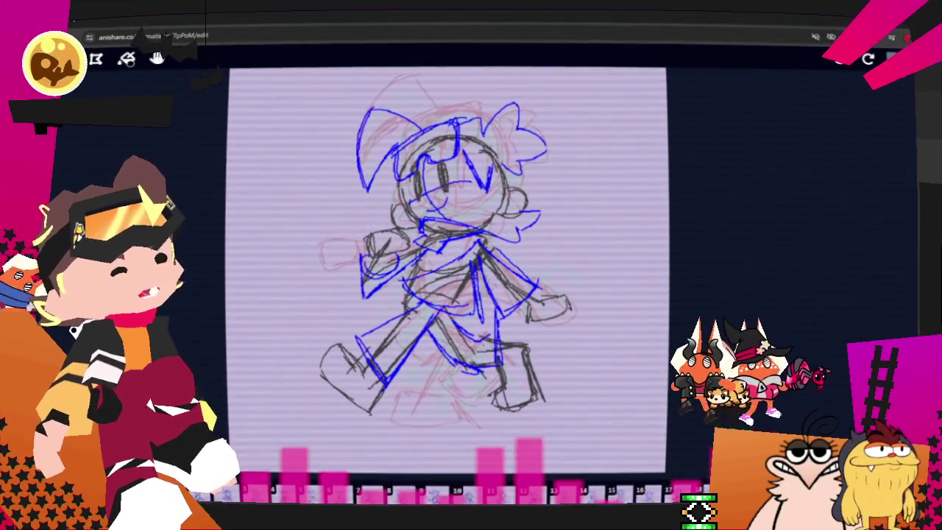
{"action": "left_click", "coordinate": [892, 59]}
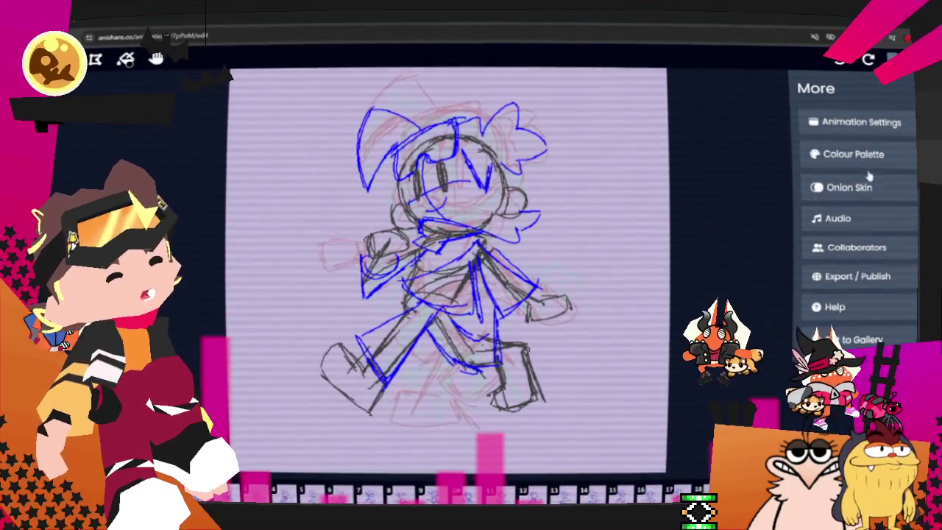
{"action": "left_click", "coordinate": [808, 154]}
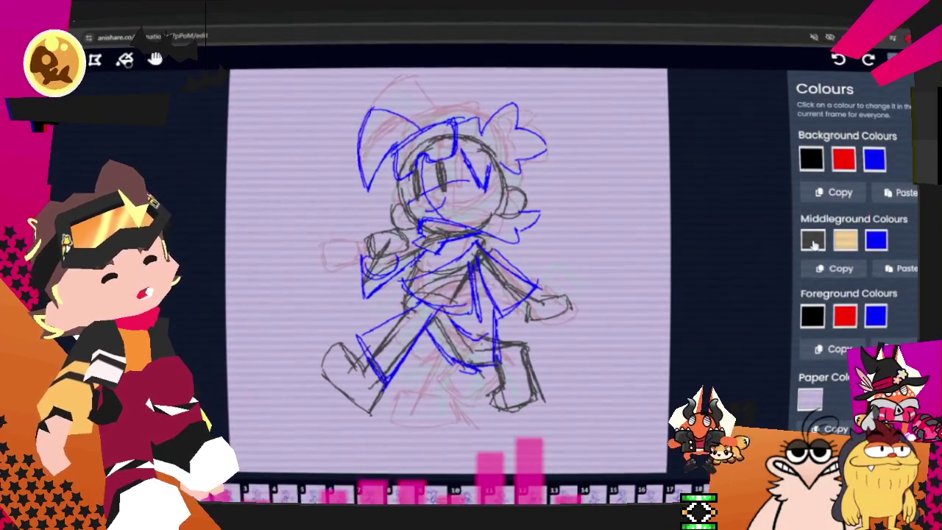
- Change the first middleground colour from dark grey to a muted greyish purple
{"action": "left_click", "coordinate": [813, 243]}
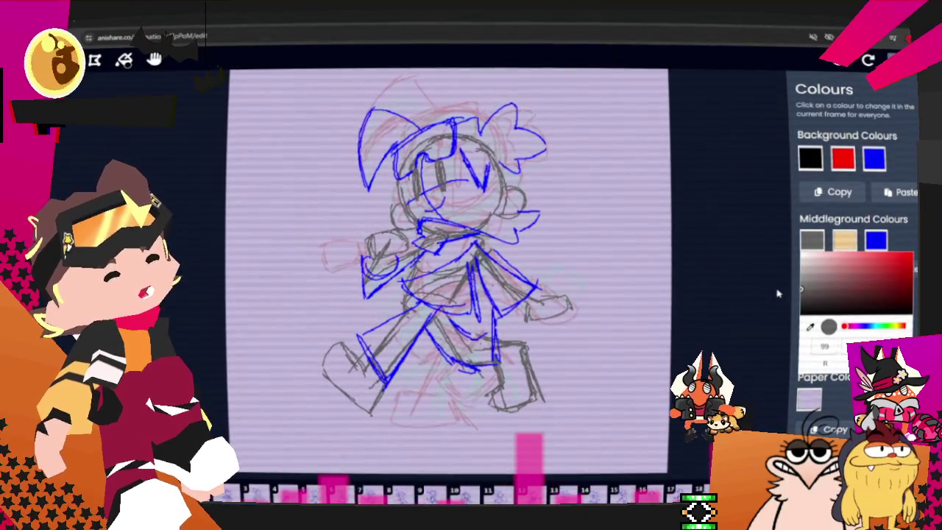
{"action": "left_click_drag", "start_coordinate": [778, 293], "coordinate": [761, 290]}
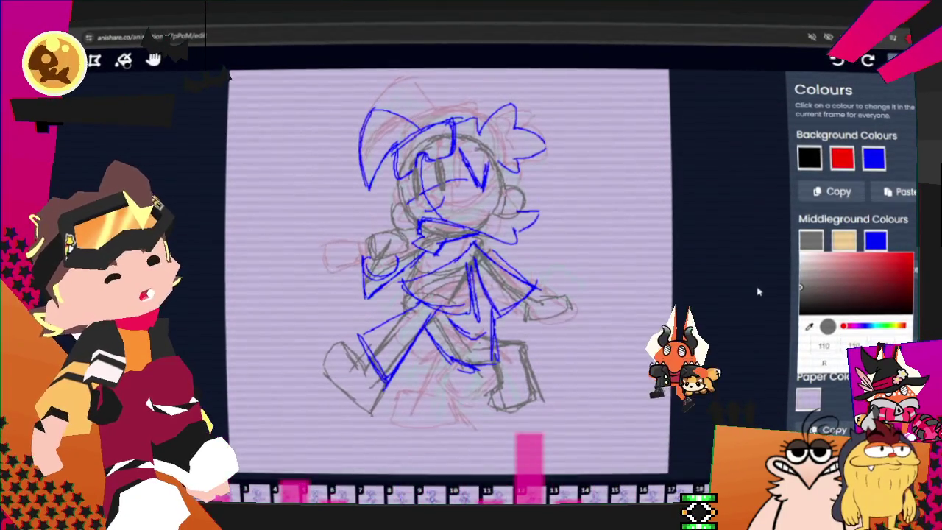
{"action": "left_click", "coordinate": [853, 325]}
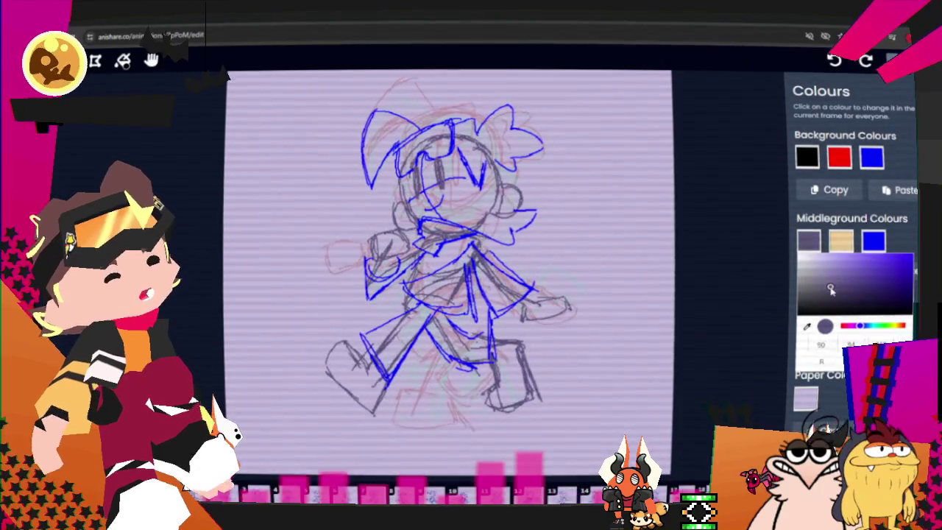
{"action": "left_click_drag", "start_coordinate": [835, 287], "coordinate": [833, 287]}
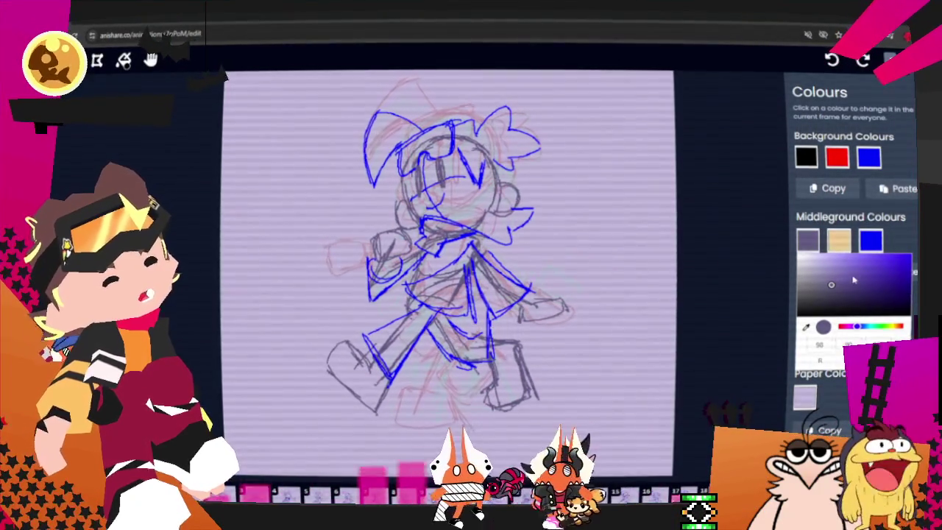
{"action": "left_click", "coordinate": [901, 239]}
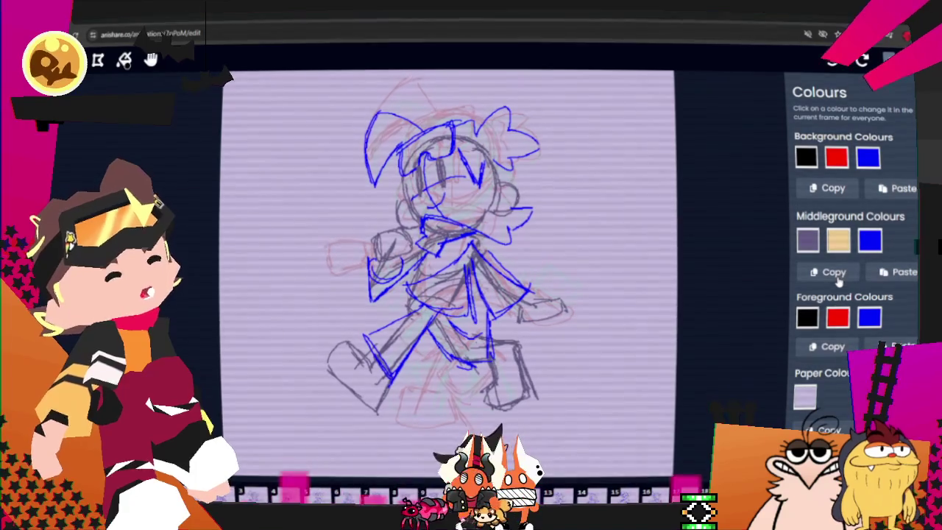
{"action": "scroll", "coordinate": [838, 279], "scroll_direction": "down", "scroll_amount": 1}
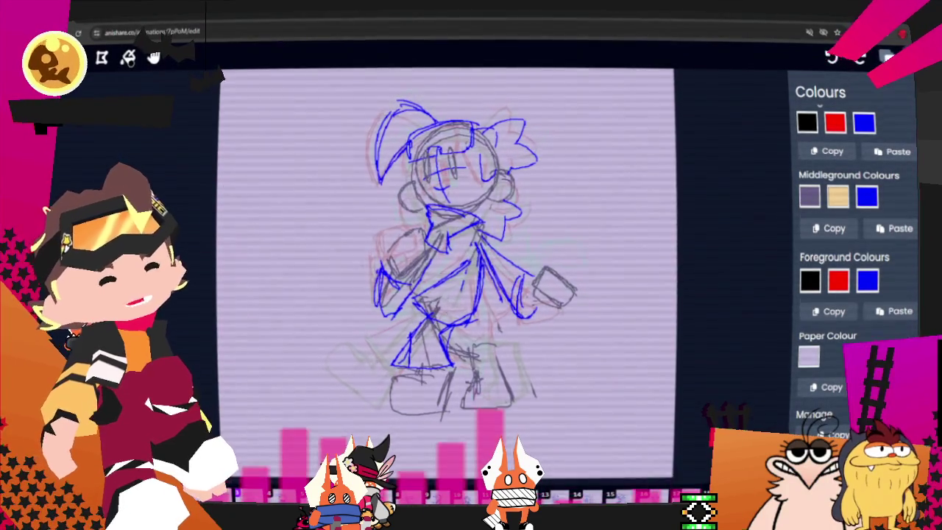
- Advance eleven frames through the walk cycle with the Right key, then close the colour settings
{"action": "key", "text": "Right"}
{"action": "key", "text": "Right"}
{"action": "key", "text": "Right"}
{"action": "key", "text": "Right"}
{"action": "key", "text": "Right"}
{"action": "key", "text": "Right"}
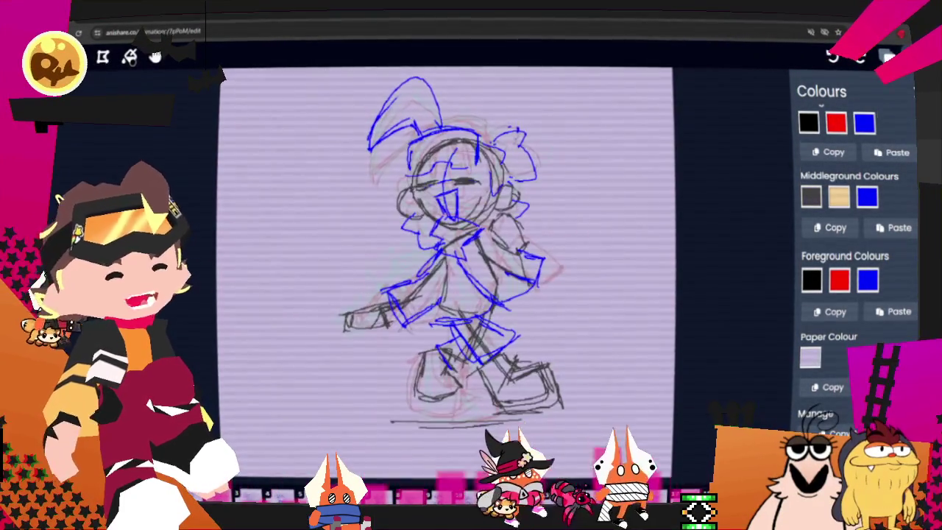
{"action": "key", "text": "Right"}
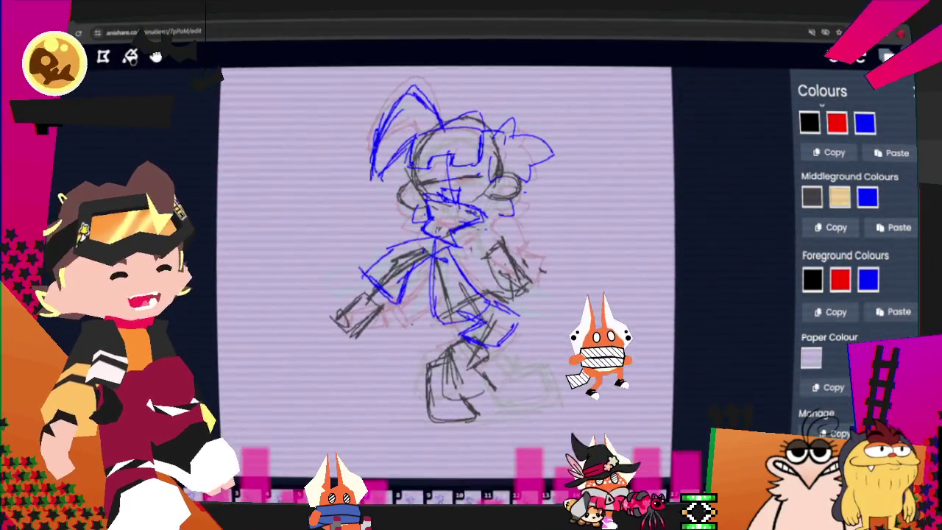
{"action": "key", "text": "Right"}
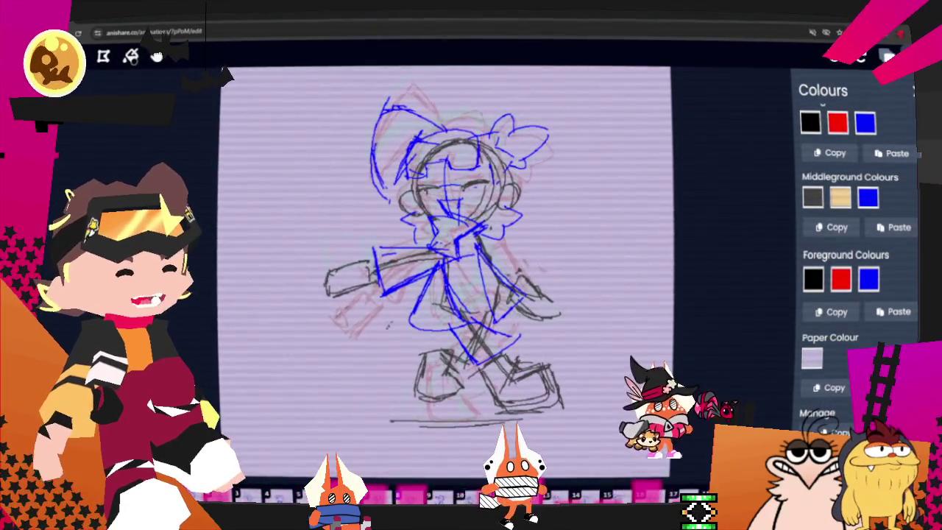
{"action": "key", "text": "Right"}
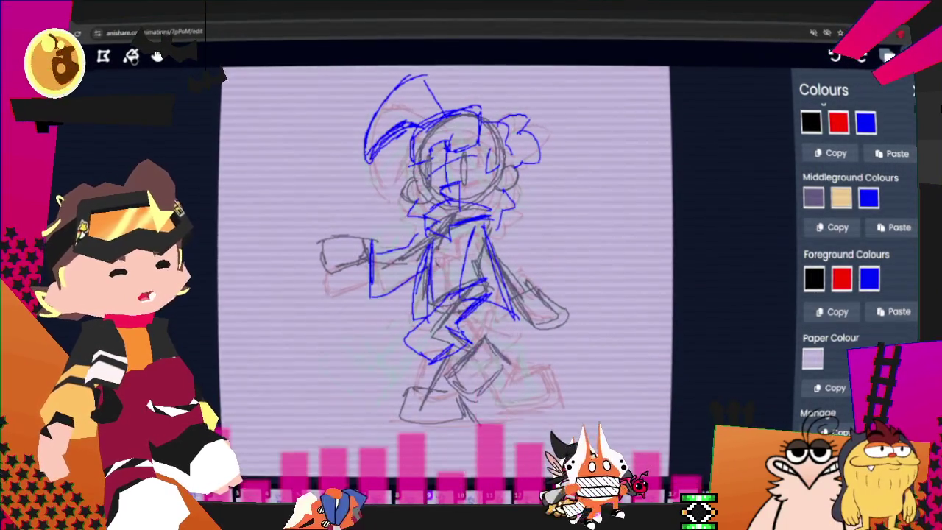
{"action": "key", "text": "Right"}
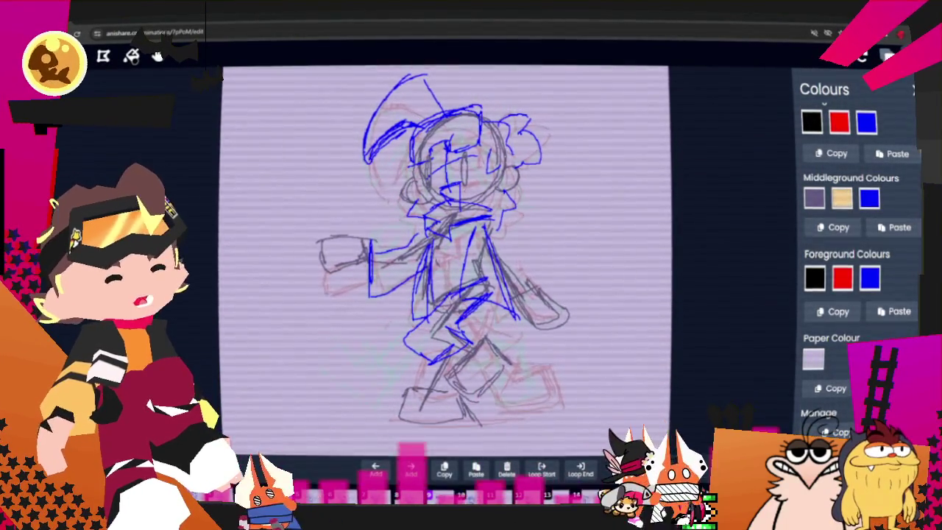
{"action": "key", "text": "Right"}
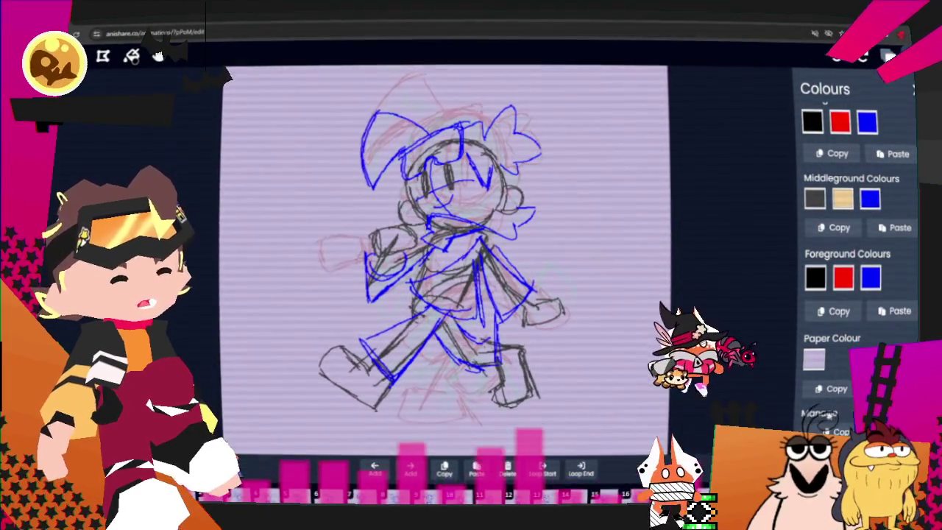
{"action": "key", "text": "Right"}
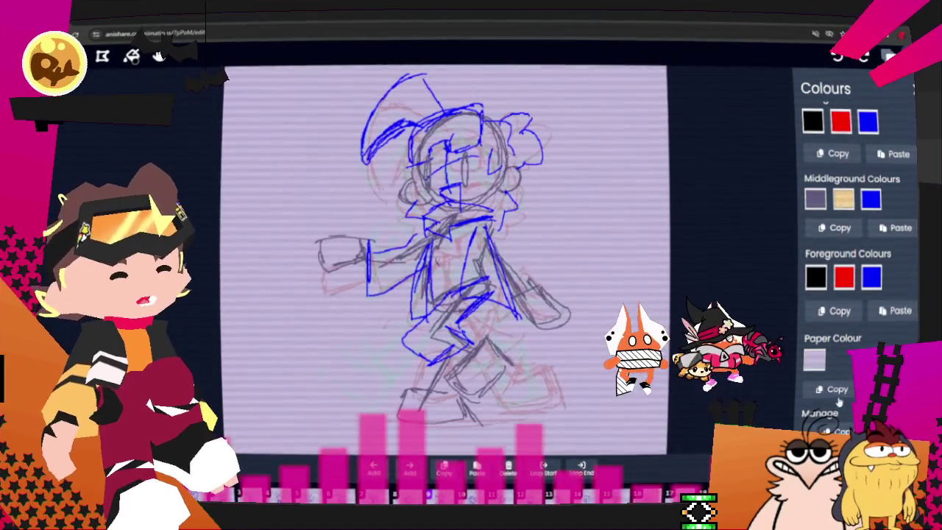
{"action": "key", "text": "Right"}
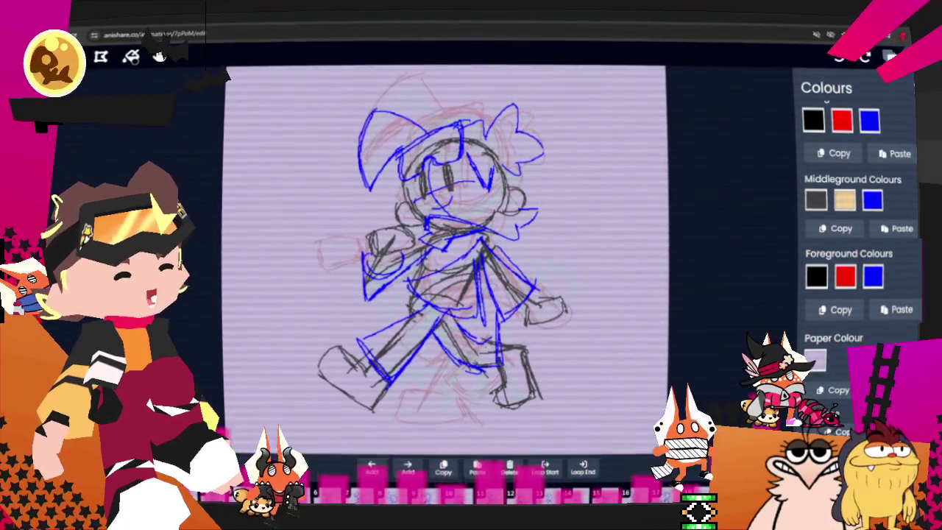
{"action": "scroll", "coordinate": [854, 221], "scroll_direction": "down", "scroll_amount": 1}
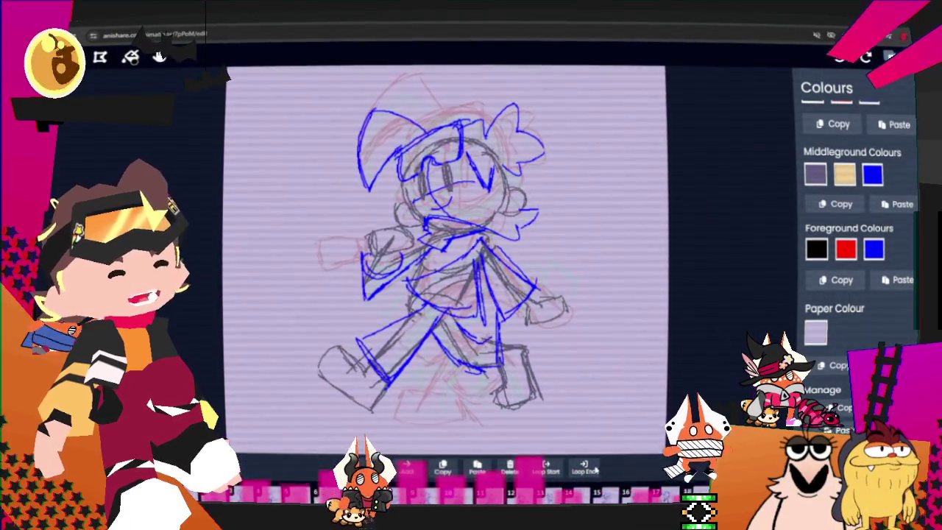
{"action": "key", "text": "Right"}
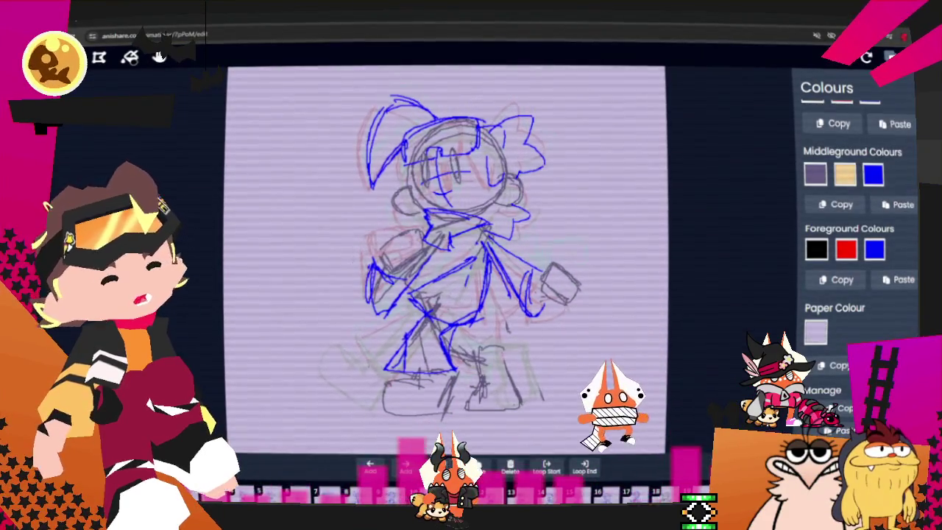
{"action": "key", "text": "Right"}
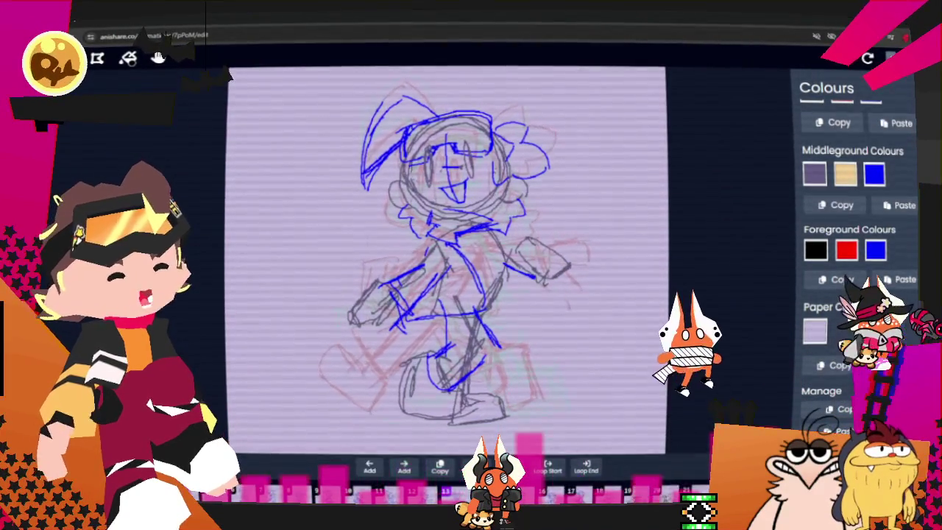
{"action": "key", "text": "Right"}
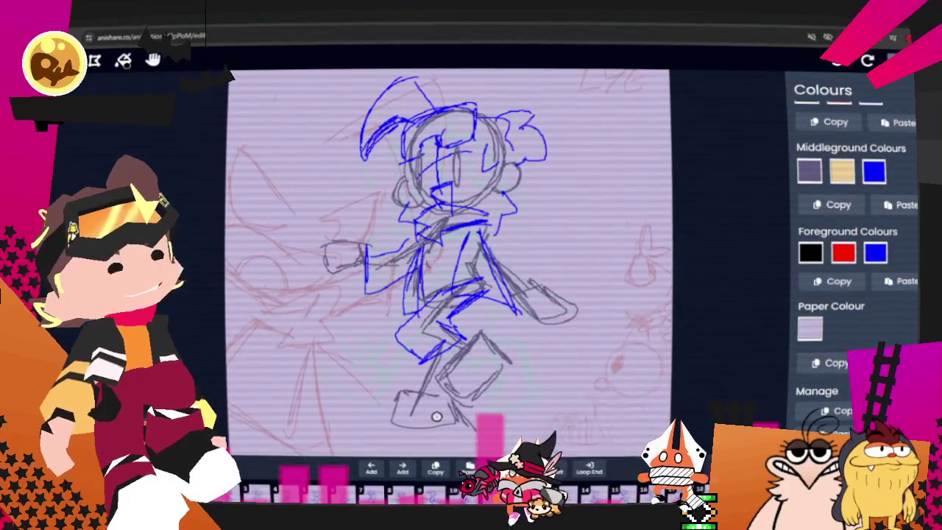
{"action": "left_click", "coordinate": [664, 151]}
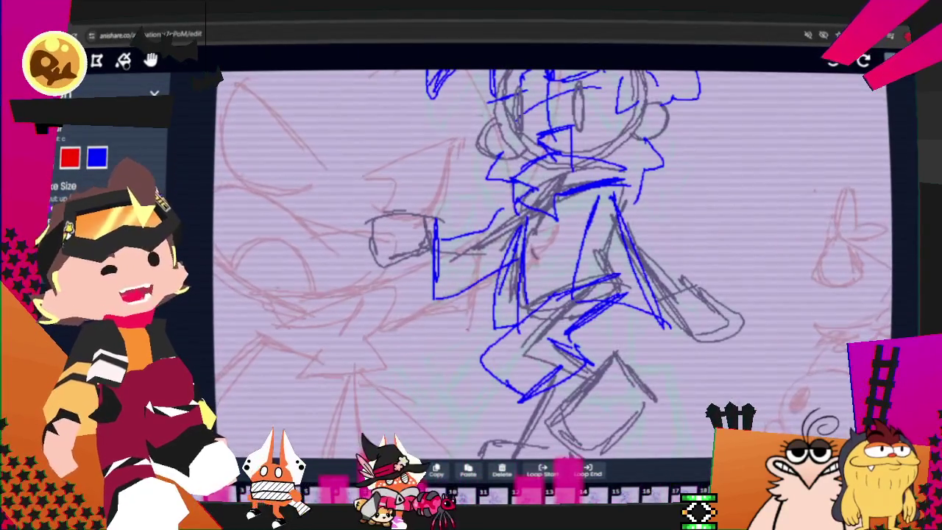
- Pan to the whole head, discard a pen test scribble, and trace a dark line along the head's top
{"action": "left_click", "coordinate": [150, 59]}
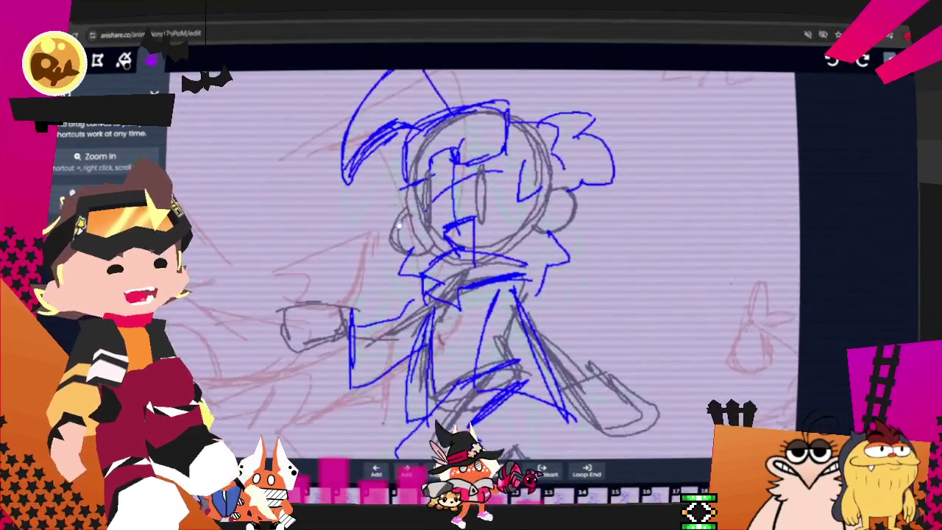
{"action": "key", "text": "p"}
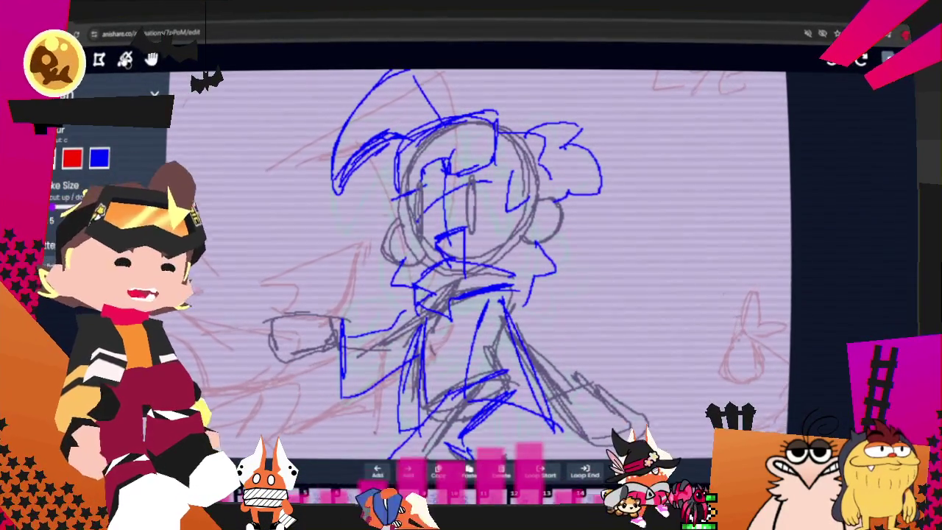
{"action": "mouse_move", "coordinate": [646, 136]}
{"action": "left_mouse_down"}
{"action": "mouse_move", "coordinate": [578, 235]}
{"action": "mouse_move", "coordinate": [671, 161]}
{"action": "left_mouse_up"}
{"action": "left_click_drag", "start_coordinate": [619, 246], "coordinate": [657, 302]}
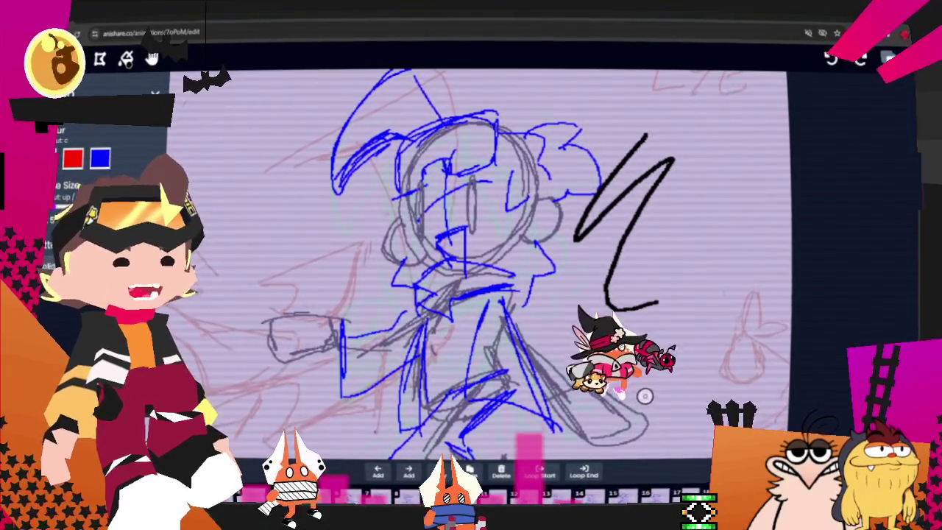
{"action": "key", "text": "ctrl+z"}
{"action": "key", "text": "ctrl+z"}
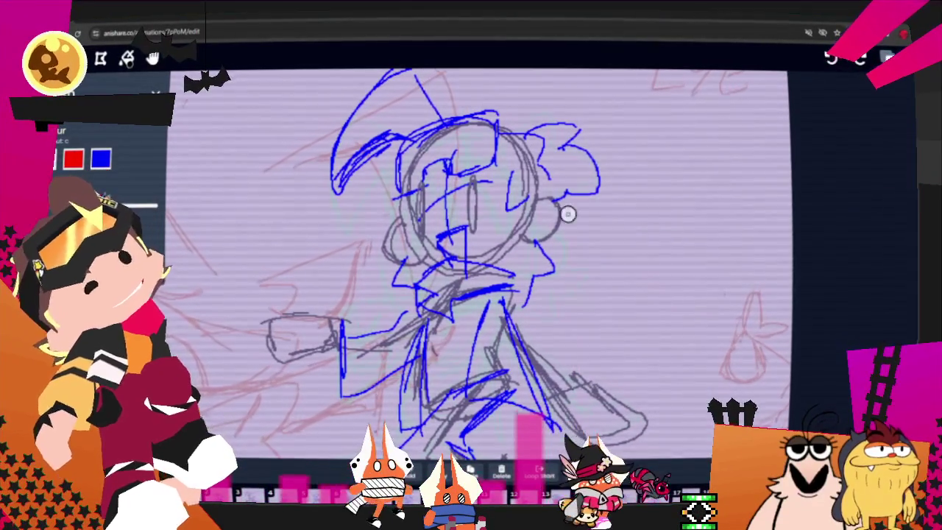
{"action": "left_click_drag", "start_coordinate": [418, 130], "coordinate": [496, 120]}
{"action": "left_click", "coordinate": [860, 58]}
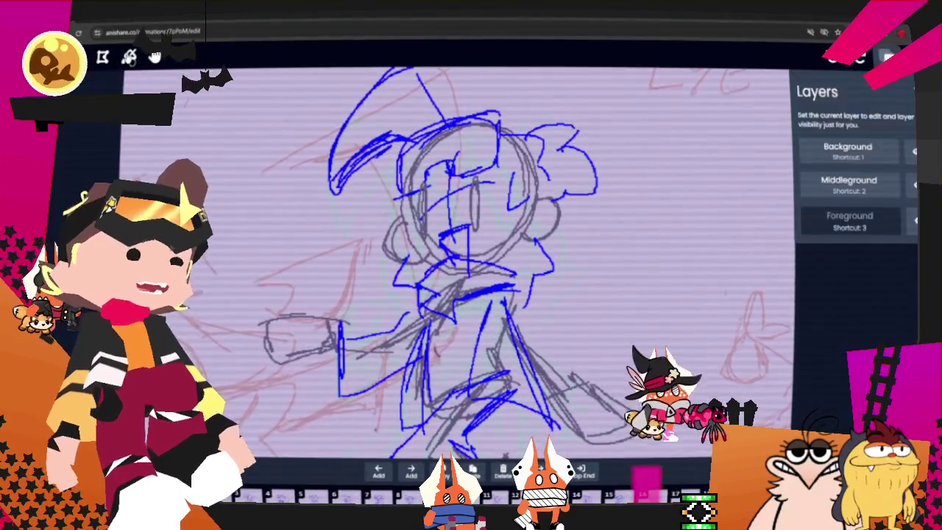
- Reopen the colour palette and recolour the blue middleground swatch to a muted purple-grey
{"action": "left_click", "coordinate": [888, 57]}
{"action": "left_click", "coordinate": [847, 155]}
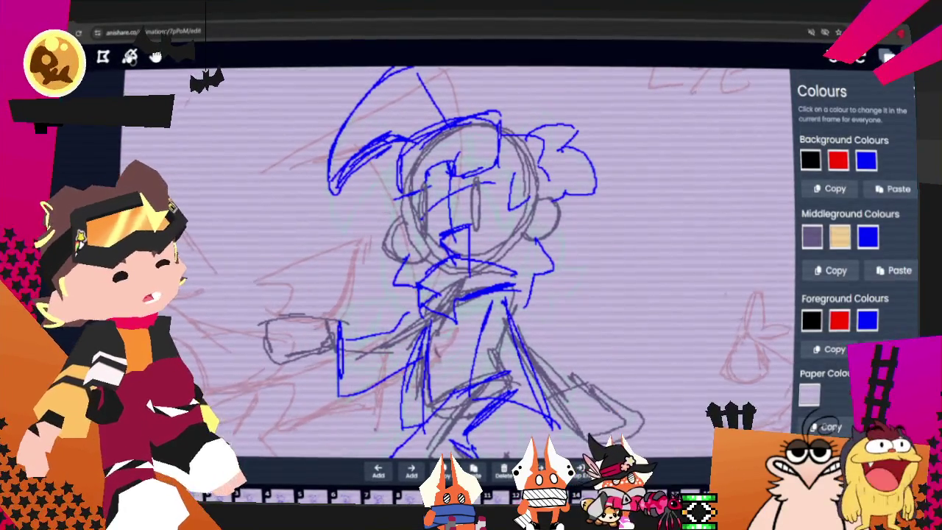
{"action": "left_click", "coordinate": [868, 236]}
{"action": "left_click", "coordinate": [799, 288]}
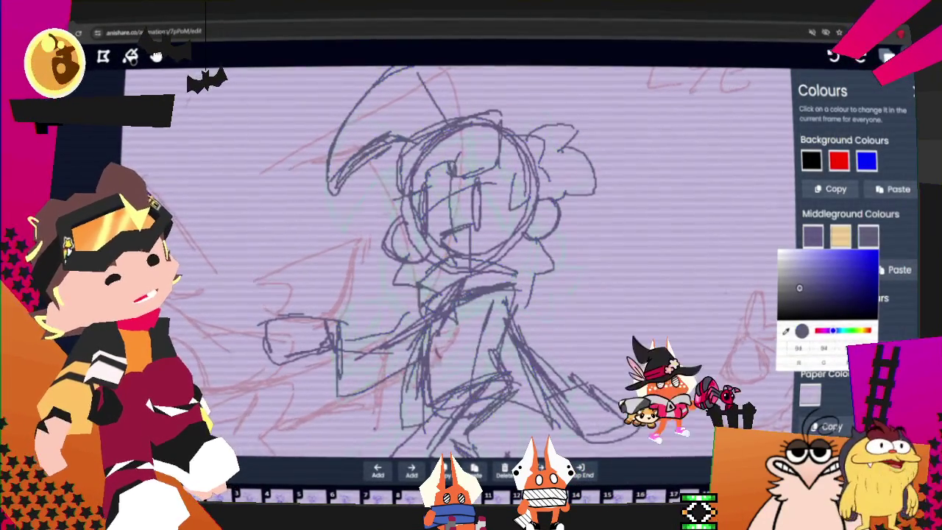
{"action": "left_click", "coordinate": [808, 285]}
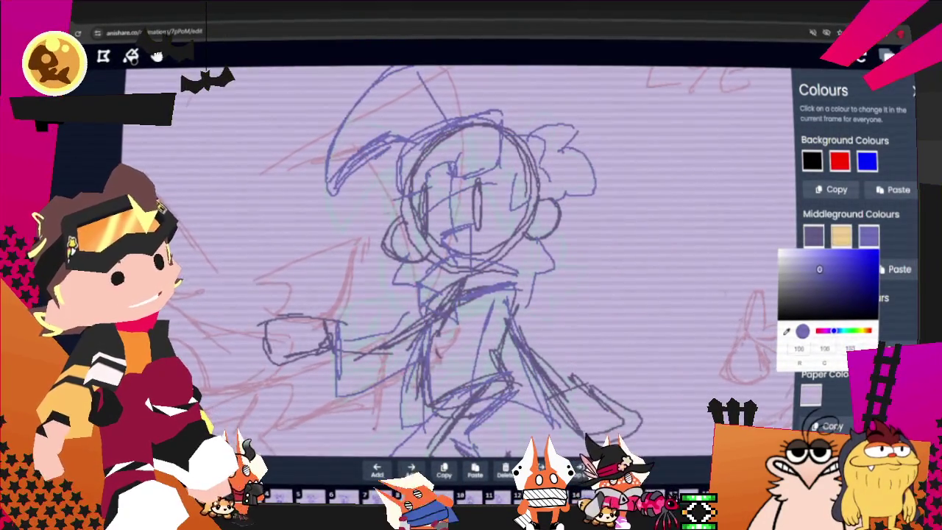
{"action": "left_click", "coordinate": [816, 267]}
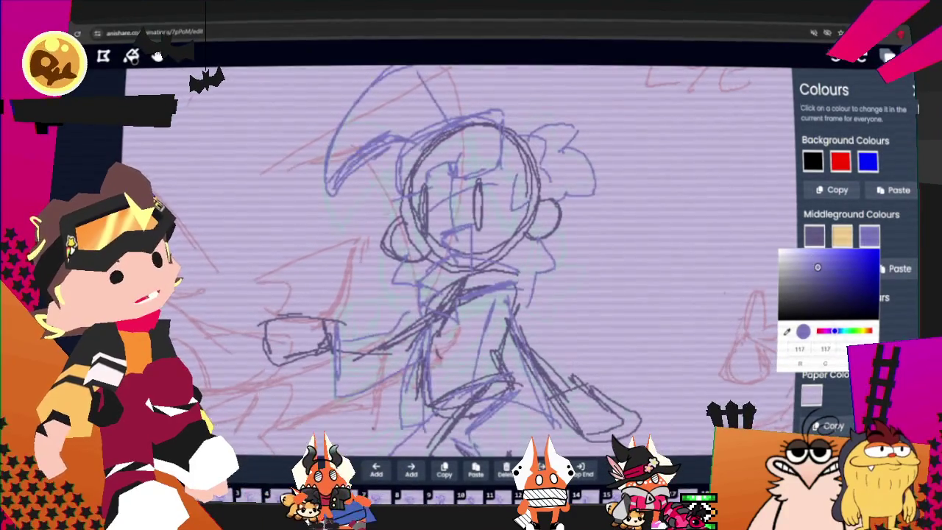
{"action": "left_click", "coordinate": [827, 272]}
{"action": "left_click", "coordinate": [816, 267]}
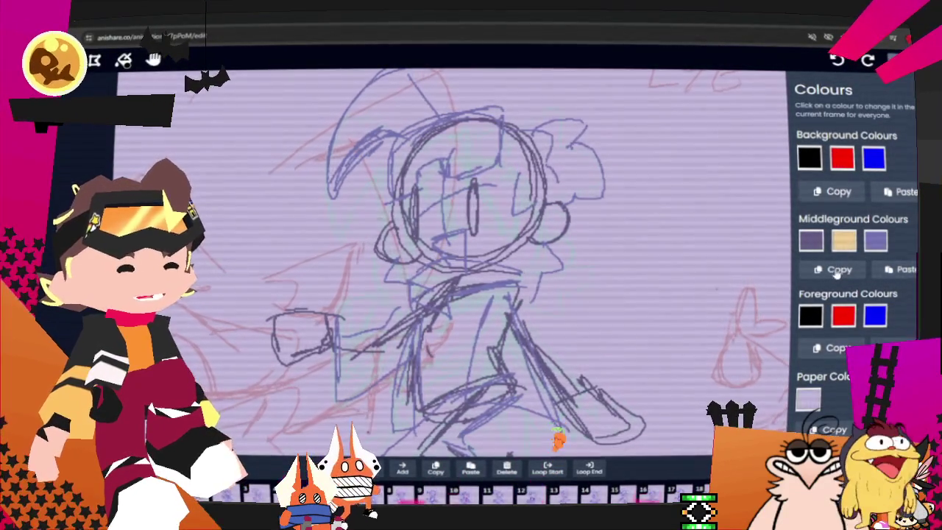
{"action": "scroll", "coordinate": [842, 397], "scroll_direction": "down", "scroll_amount": 2}
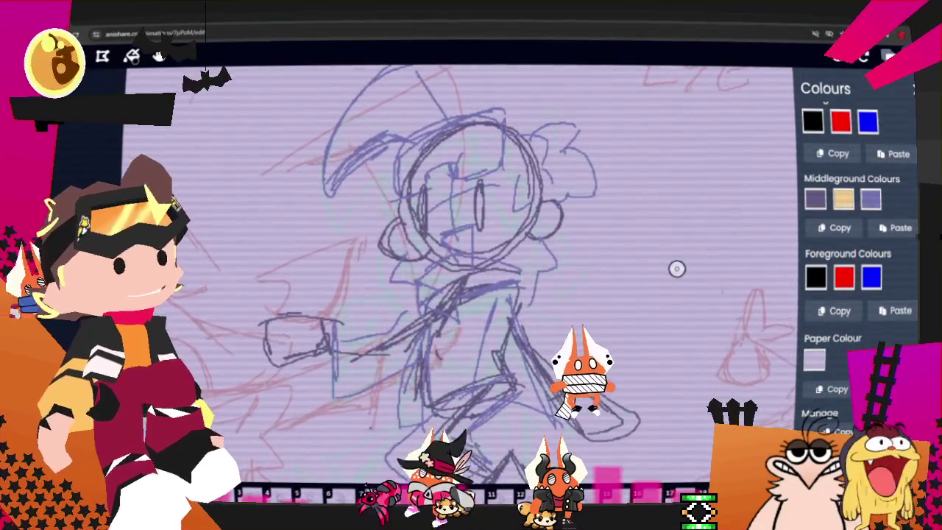
{"action": "left_click", "coordinate": [675, 268]}
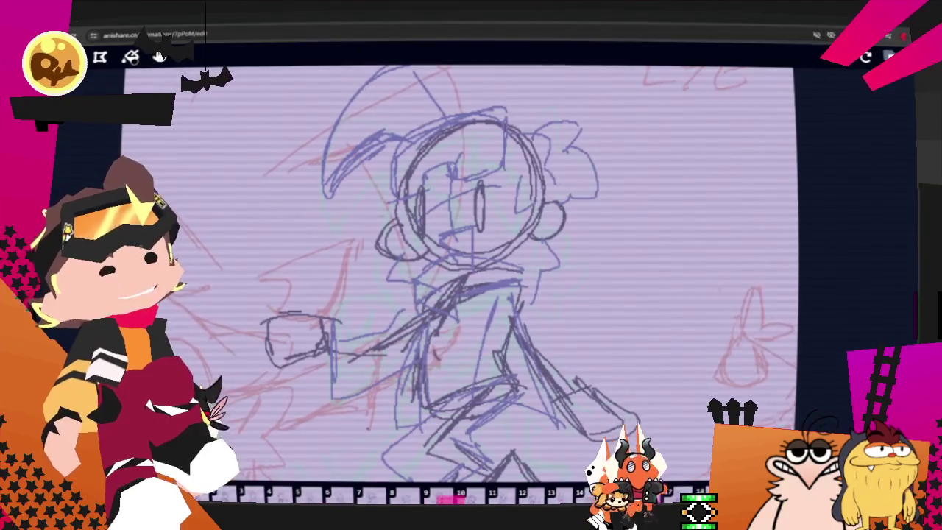
{"action": "scroll", "coordinate": [605, 279], "scroll_direction": "down", "scroll_amount": 3}
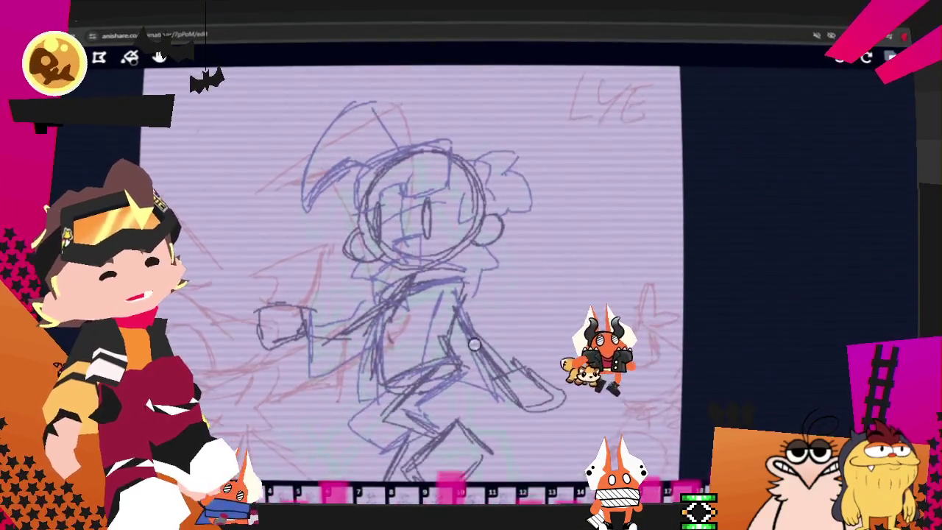
{"action": "scroll", "coordinate": [367, 380], "scroll_direction": "up", "scroll_amount": 2}
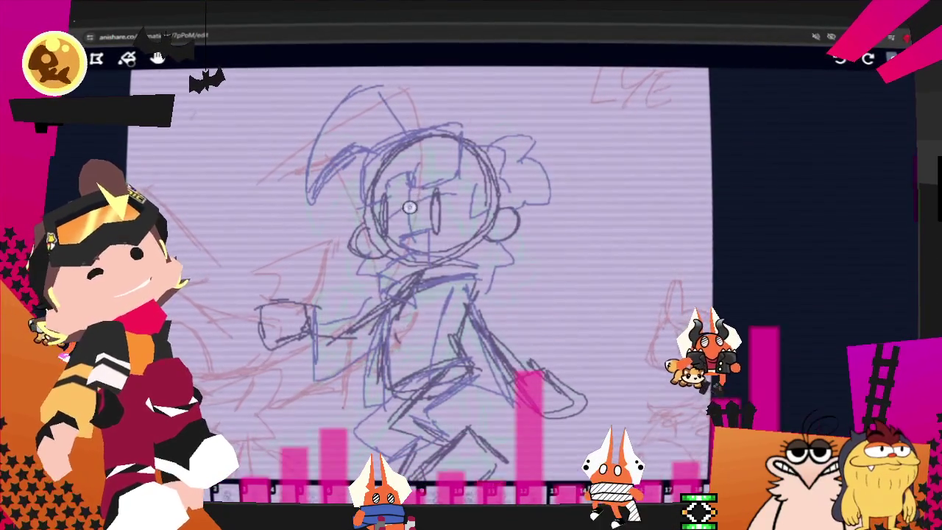
- Ink the head outline, hair, ear, spiky tuft and hood in bold black, undoing a stray curve
{"action": "left_click_drag", "start_coordinate": [370, 225], "coordinate": [441, 263]}
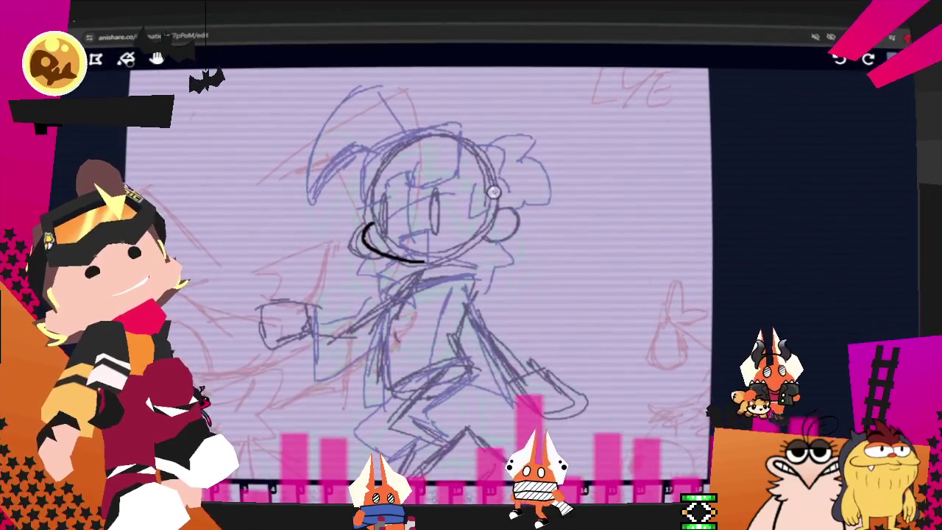
{"action": "mouse_move", "coordinate": [364, 157]}
{"action": "left_mouse_down"}
{"action": "mouse_move", "coordinate": [455, 140]}
{"action": "mouse_move", "coordinate": [362, 166]}
{"action": "left_mouse_up"}
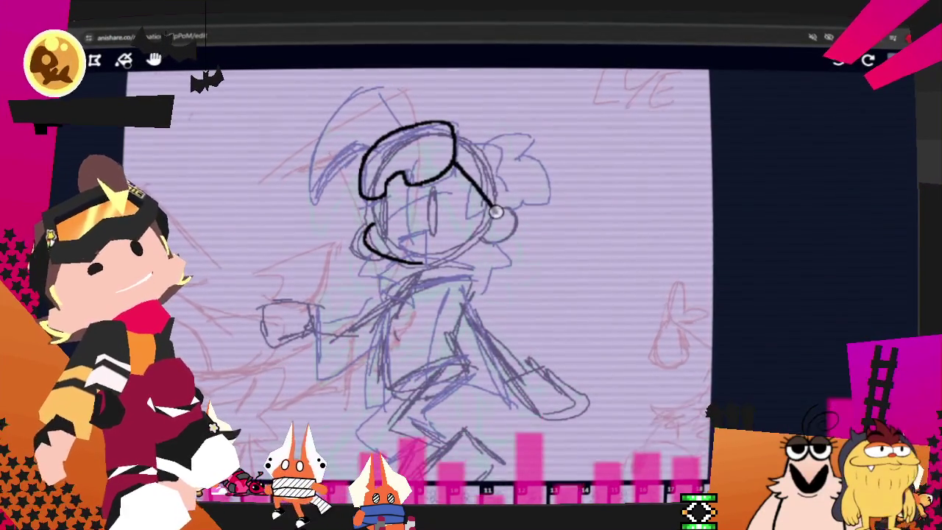
{"action": "left_click_drag", "start_coordinate": [508, 182], "coordinate": [483, 239]}
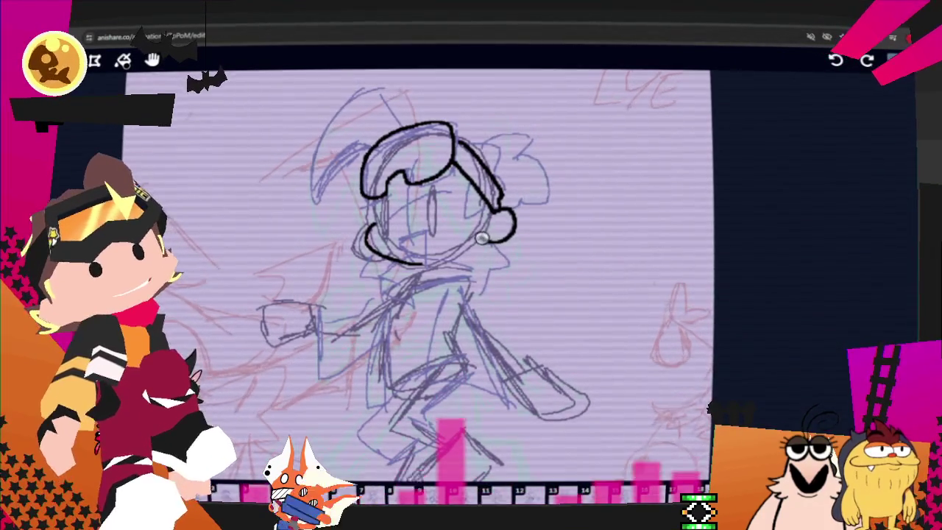
{"action": "left_click_drag", "start_coordinate": [470, 186], "coordinate": [483, 223]}
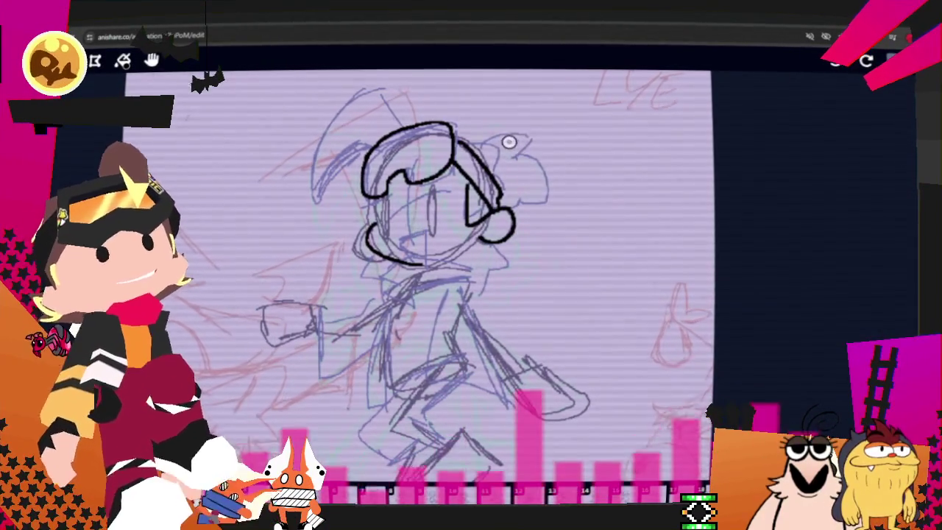
{"action": "left_click_drag", "start_coordinate": [462, 145], "coordinate": [506, 178]}
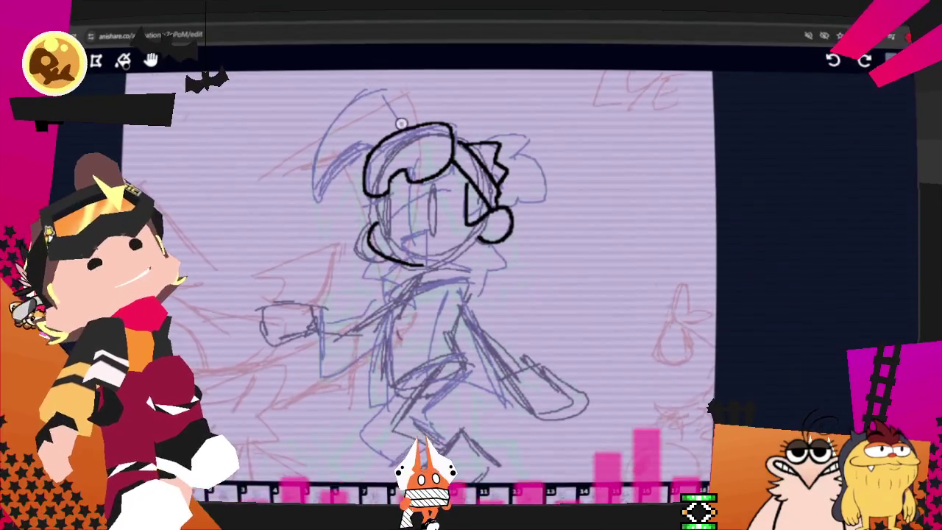
{"action": "mouse_move", "coordinate": [405, 128]}
{"action": "left_mouse_down"}
{"action": "mouse_move", "coordinate": [322, 185]}
{"action": "mouse_move", "coordinate": [363, 146]}
{"action": "mouse_move", "coordinate": [317, 198]}
{"action": "left_mouse_up"}
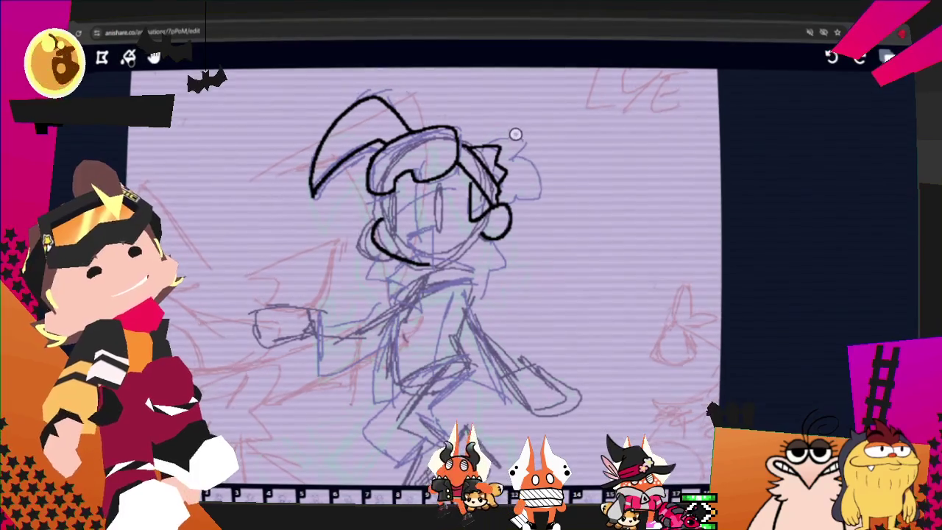
{"action": "mouse_move", "coordinate": [503, 144]}
{"action": "left_mouse_down"}
{"action": "mouse_move", "coordinate": [522, 135]}
{"action": "mouse_move", "coordinate": [536, 190]}
{"action": "left_mouse_up"}
{"action": "key", "text": "ctrl+z"}
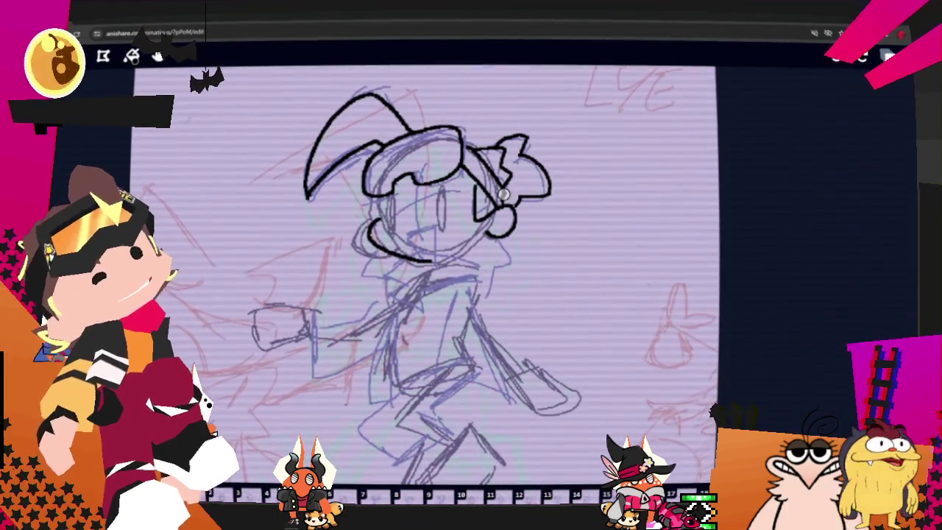
- Ink both eyes and the open mouth, then make the brush slightly smaller
{"action": "left_click_drag", "start_coordinate": [438, 192], "coordinate": [439, 218]}
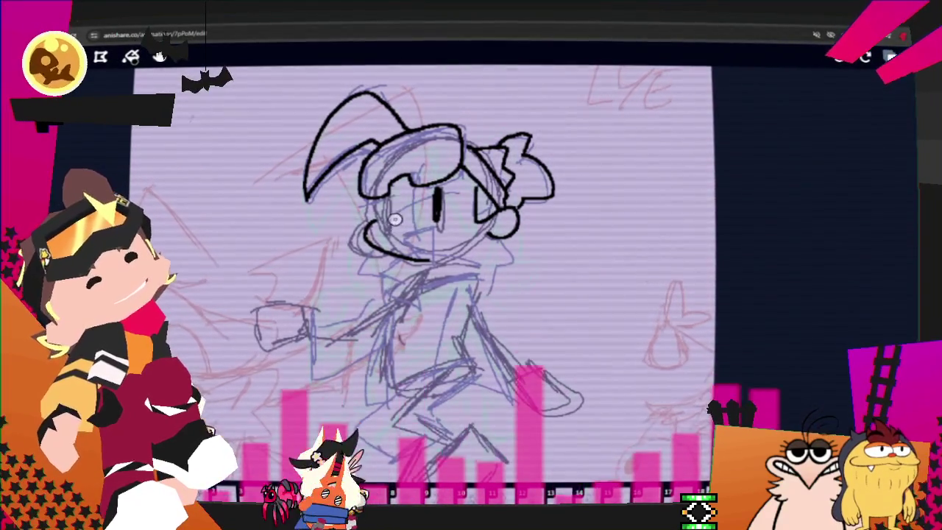
{"action": "left_click_drag", "start_coordinate": [395, 196], "coordinate": [394, 219]}
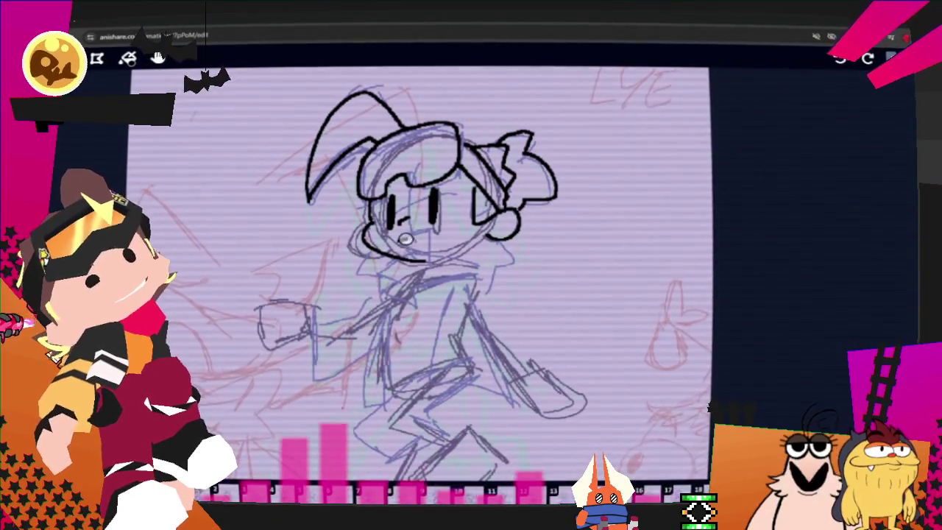
{"action": "left_click_drag", "start_coordinate": [399, 241], "coordinate": [435, 261]}
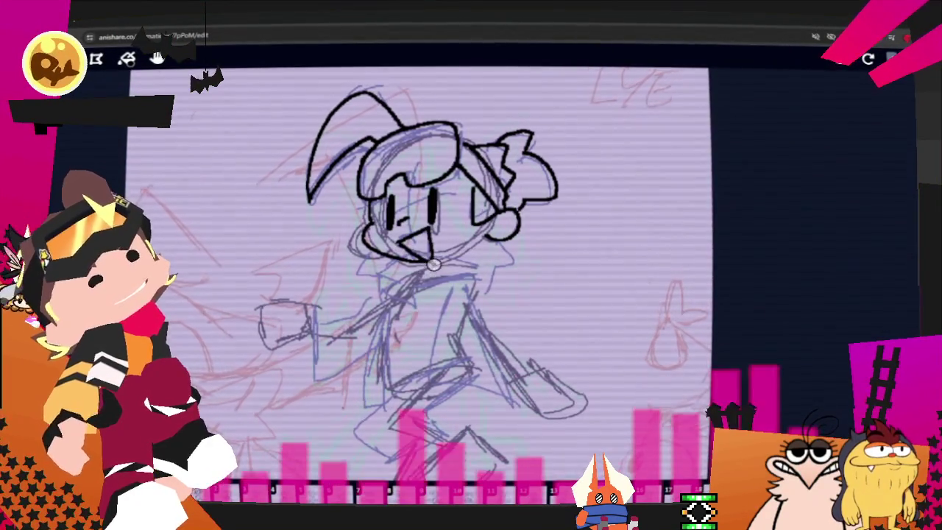
{"action": "left_click_drag", "start_coordinate": [409, 218], "coordinate": [398, 220]}
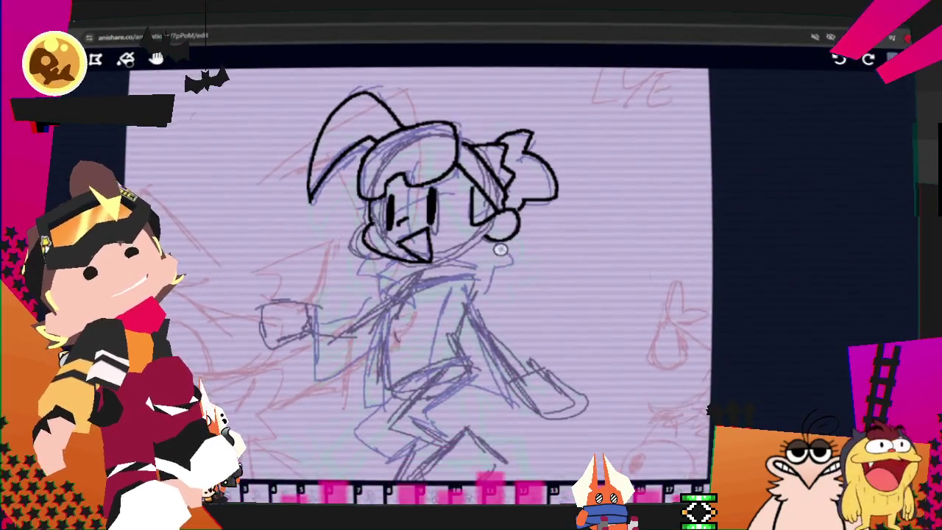
{"action": "key", "text": "ctrl"}
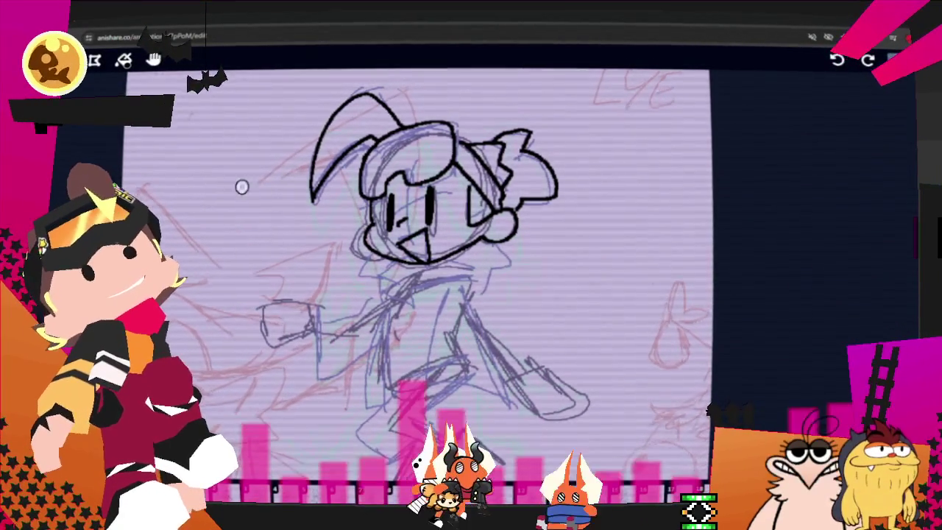
{"action": "left_click", "coordinate": [123, 60]}
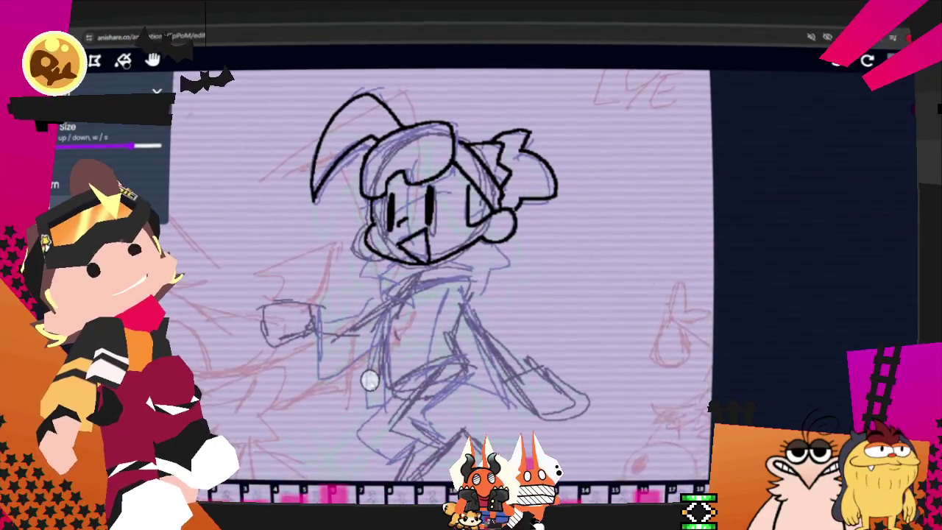
{"action": "key", "text": "s"}
{"action": "key", "text": "s"}
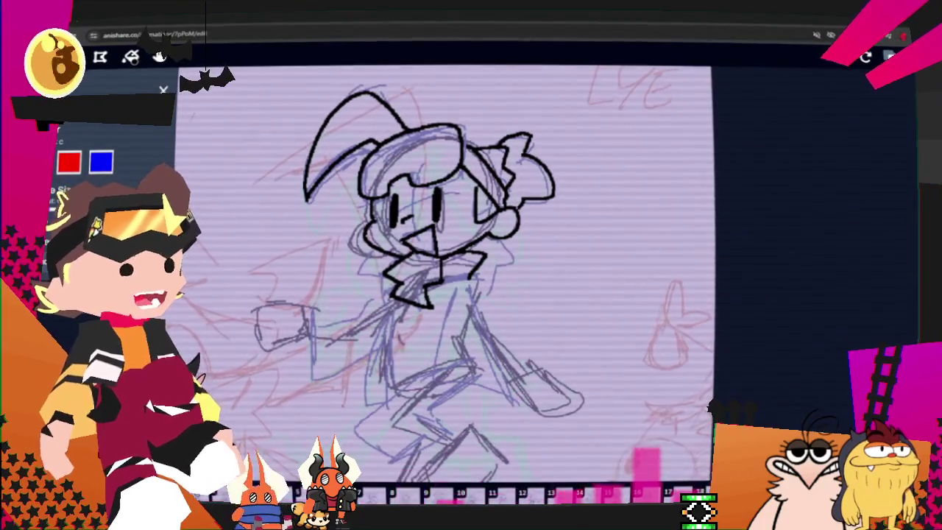
{"action": "key", "text": "l"}
{"action": "left_click", "coordinate": [890, 57]}
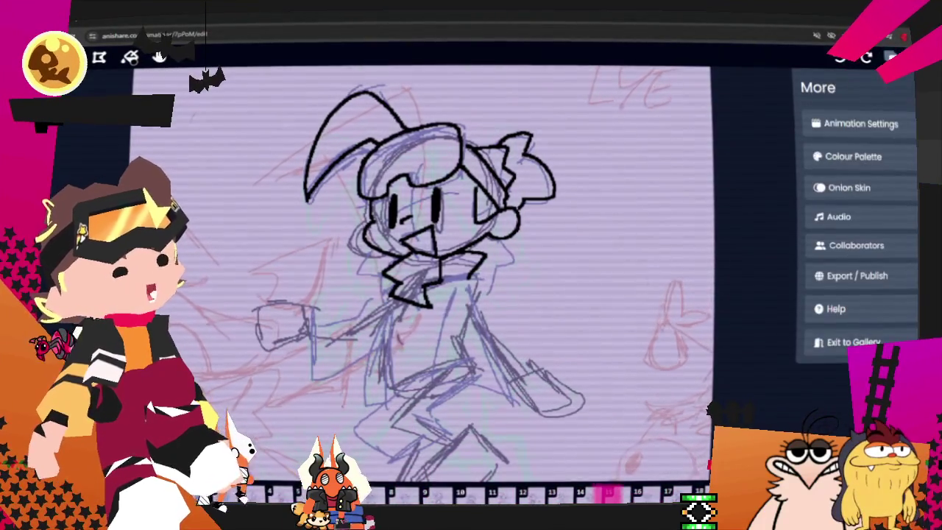
{"action": "left_click", "coordinate": [817, 188]}
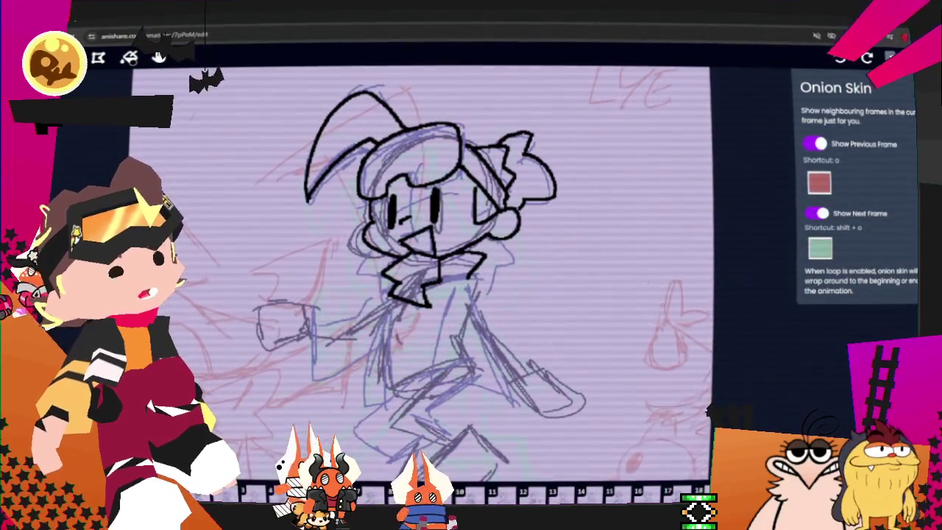
{"action": "key", "text": "Escape"}
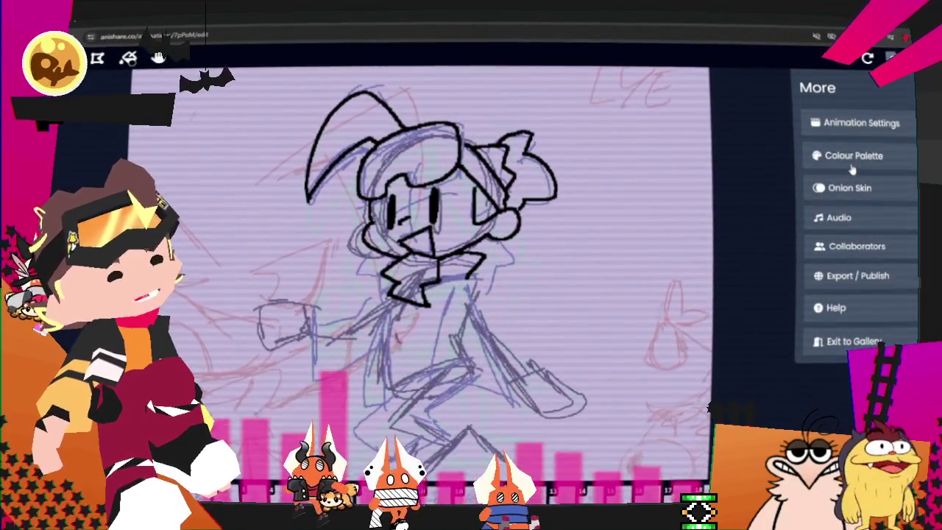
{"action": "left_click", "coordinate": [847, 155]}
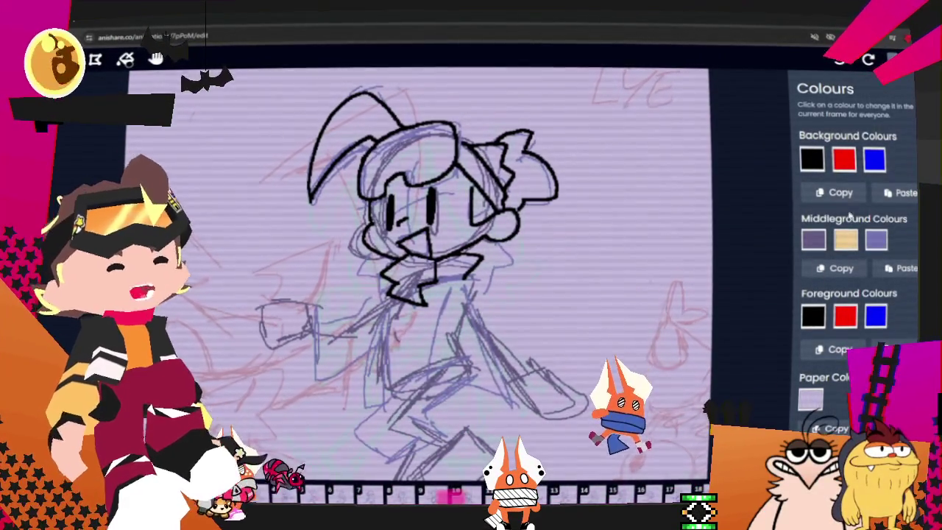
{"action": "left_click", "coordinate": [892, 59]}
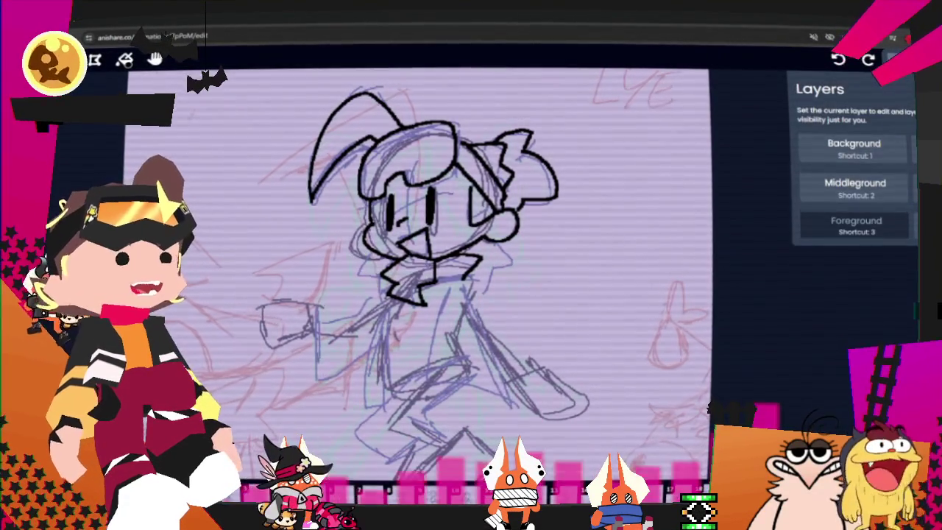
{"action": "left_click", "coordinate": [892, 59]}
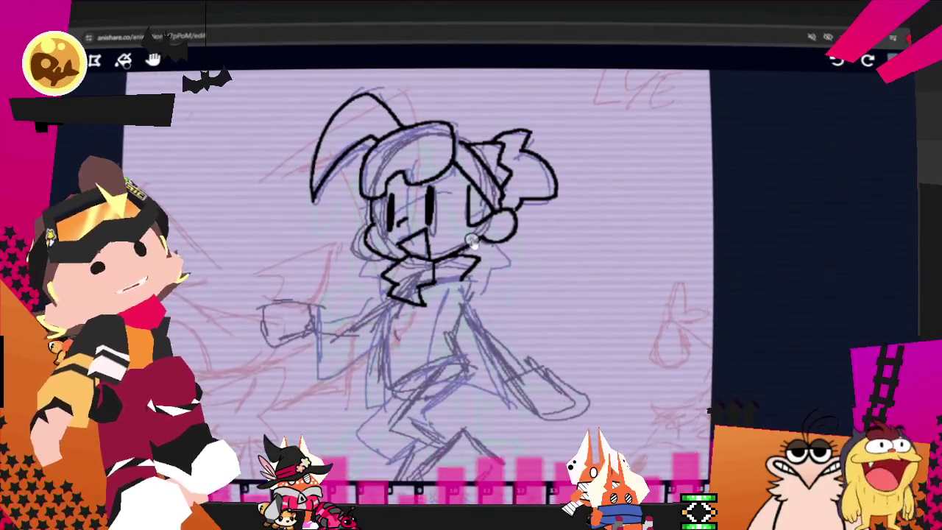
- Ink the cape line, outstretched arm, sleeve edge, lower body and coat hem in bold black
{"action": "key", "text": "Tab"}
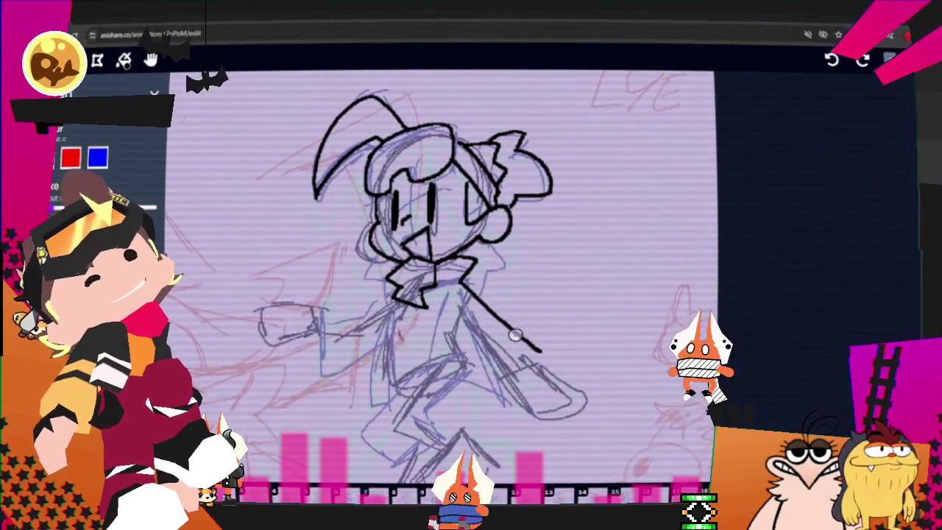
{"action": "left_click_drag", "start_coordinate": [541, 355], "coordinate": [456, 290]}
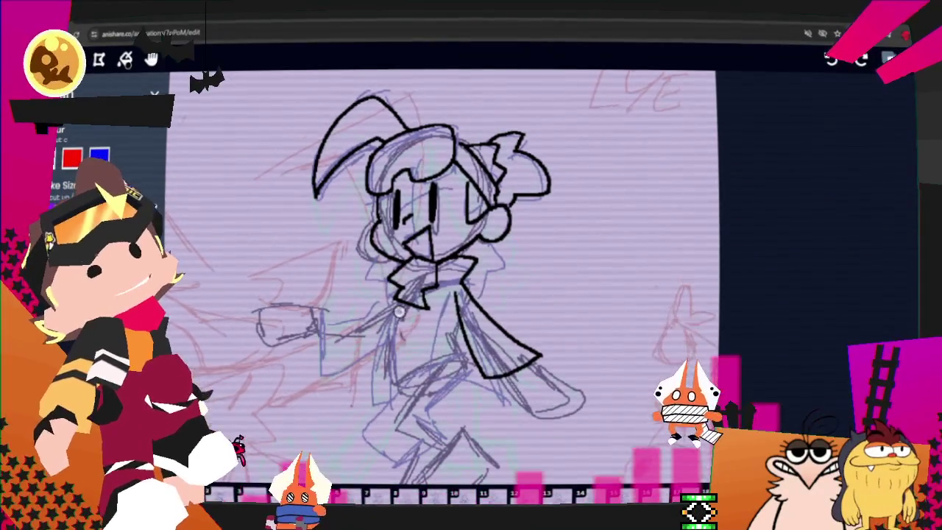
{"action": "left_click_drag", "start_coordinate": [322, 305], "coordinate": [332, 374]}
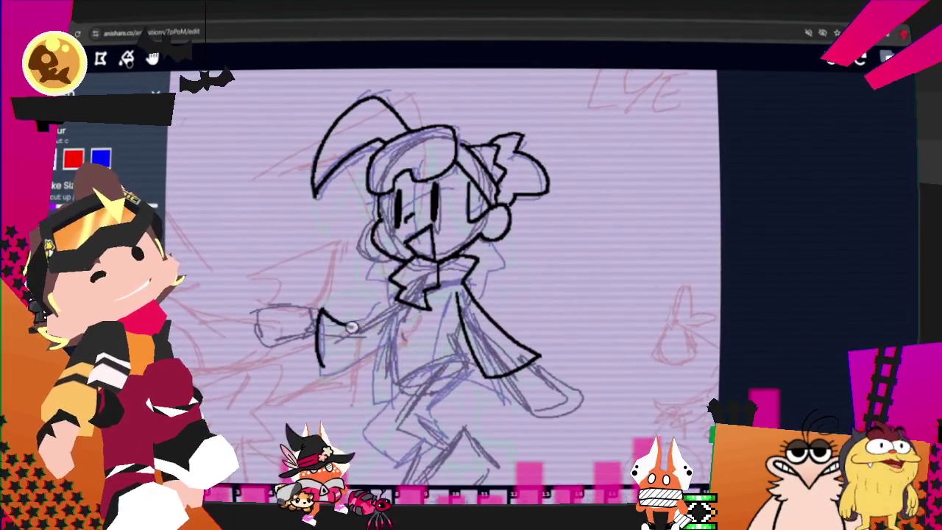
{"action": "key", "text": "ctrl+z"}
{"action": "left_click_drag", "start_coordinate": [367, 329], "coordinate": [394, 321]}
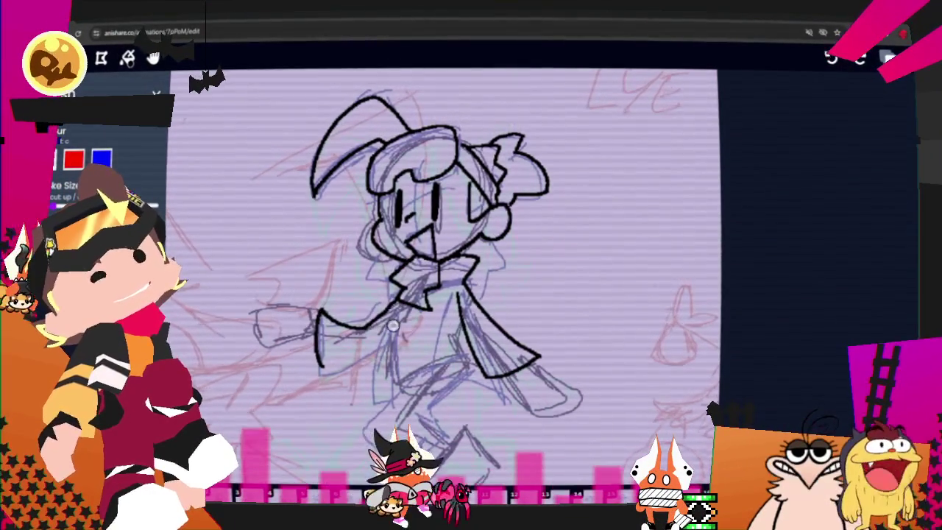
{"action": "left_click_drag", "start_coordinate": [323, 368], "coordinate": [378, 358]}
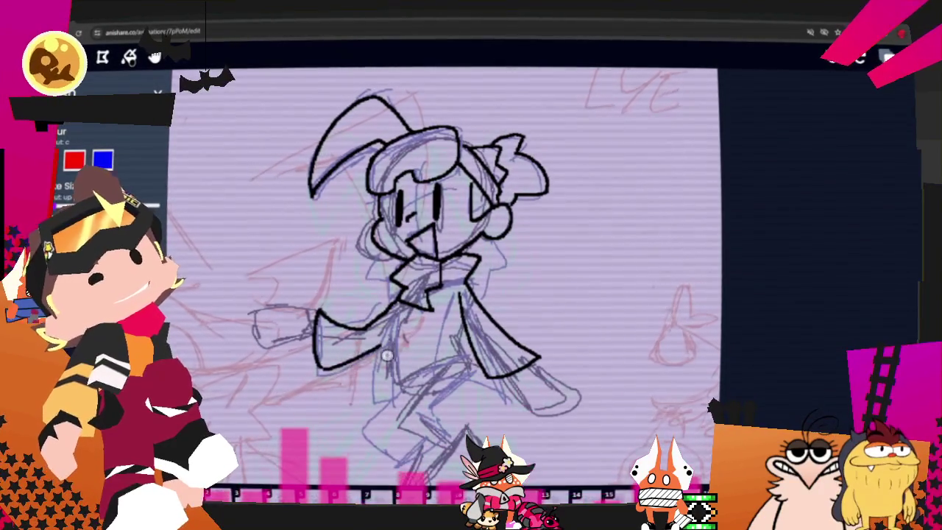
{"action": "left_click_drag", "start_coordinate": [324, 372], "coordinate": [377, 400]}
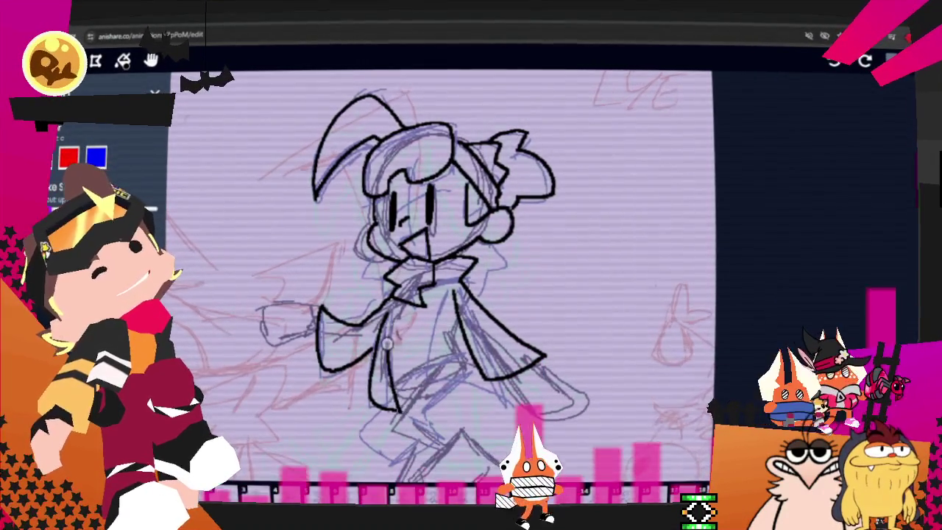
{"action": "left_click_drag", "start_coordinate": [434, 343], "coordinate": [498, 403]}
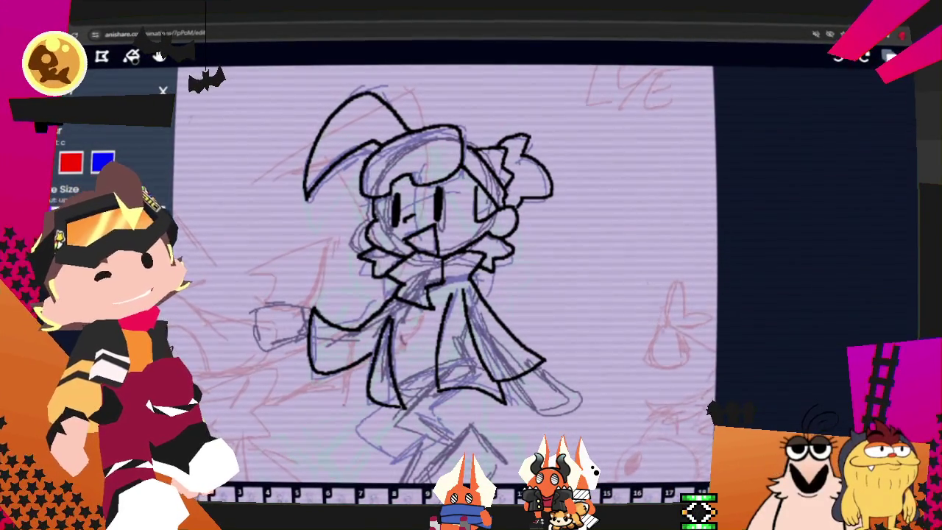
{"action": "scroll", "coordinate": [355, 423], "scroll_direction": "down", "scroll_amount": 2}
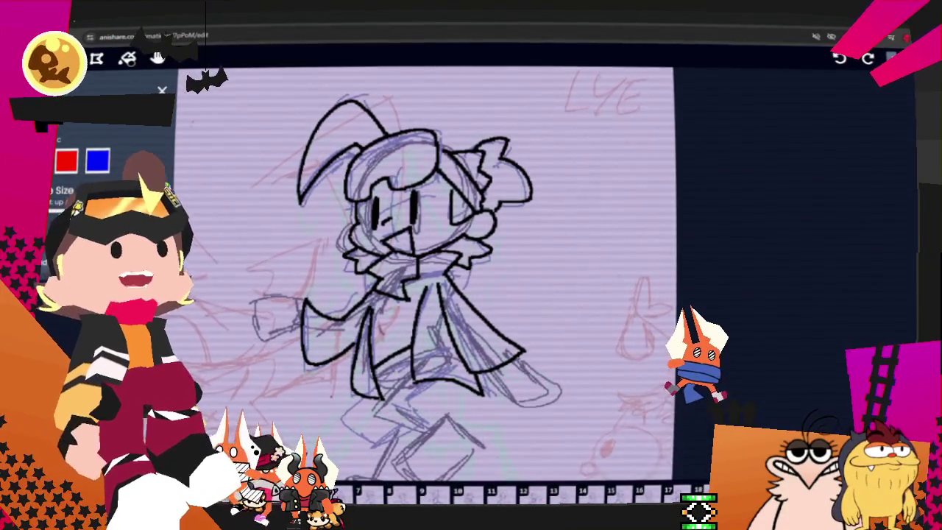
- Scroll the view down to the upper legs and knee, then return to the brush
{"action": "scroll", "coordinate": [472, 277], "scroll_direction": "down", "scroll_amount": 2}
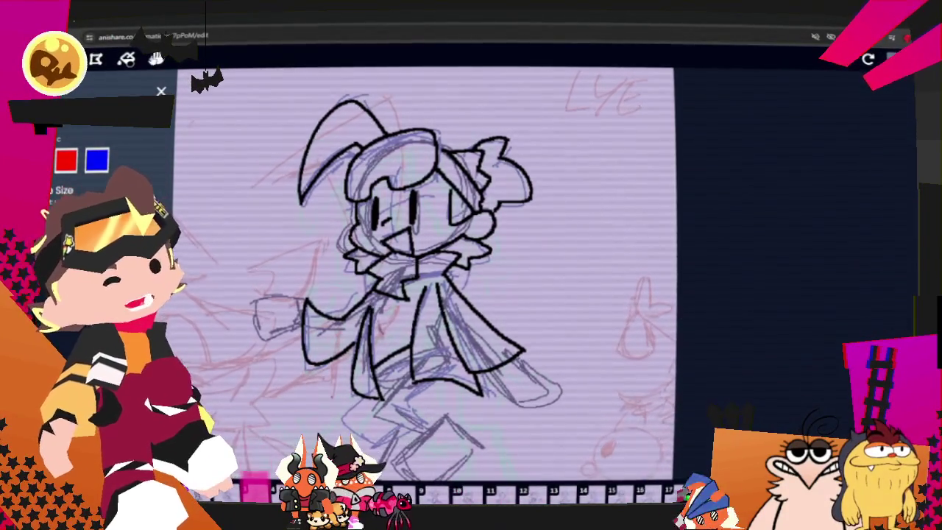
{"action": "scroll", "coordinate": [456, 272], "scroll_direction": "down", "scroll_amount": 2}
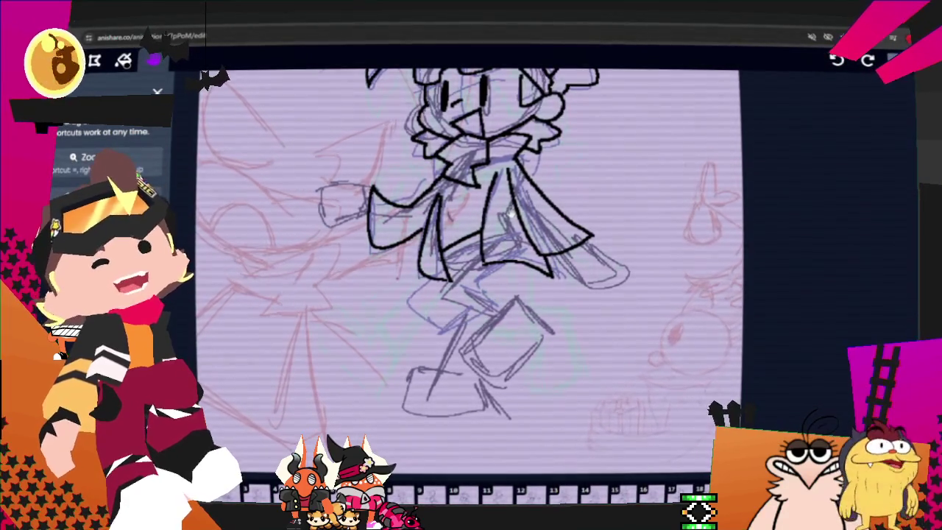
{"action": "key", "text": "space"}
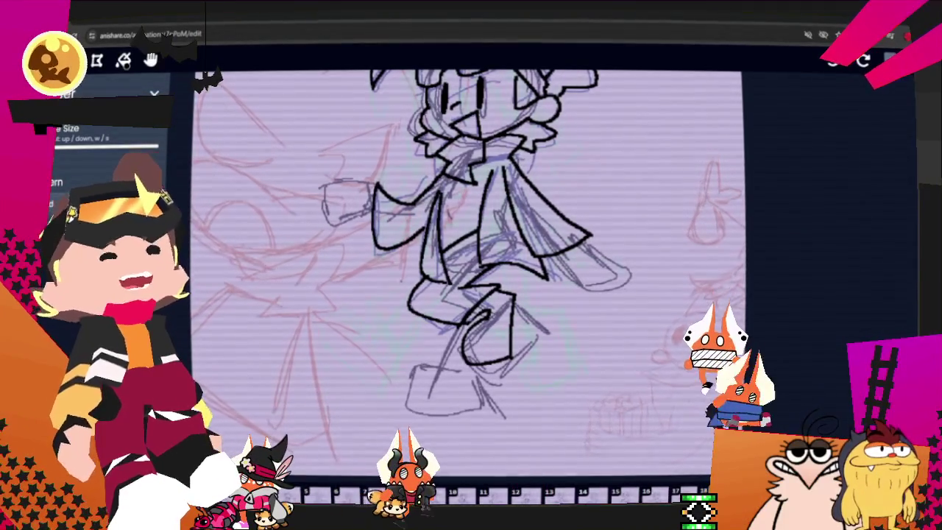
- Switch back to the pen and close the foot outline with a black stroke
{"action": "key", "text": "b"}
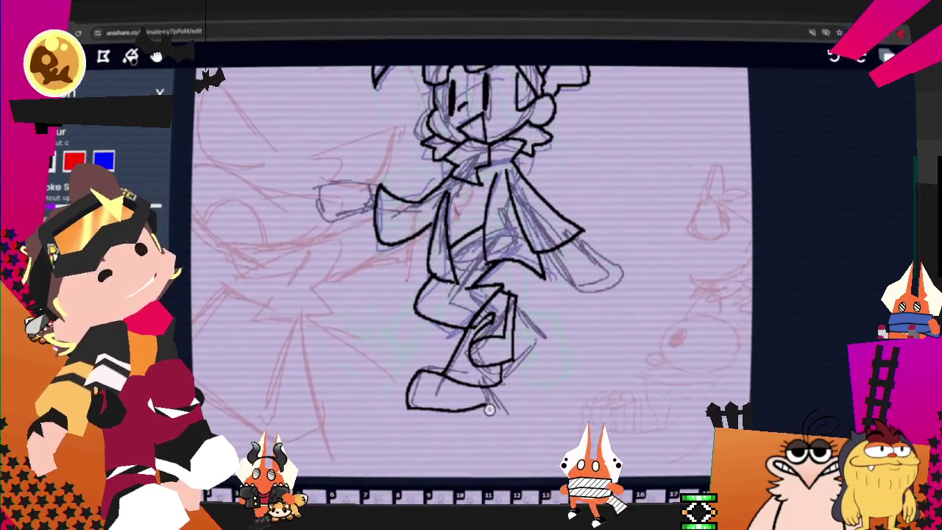
{"action": "left_click_drag", "start_coordinate": [407, 407], "coordinate": [487, 386]}
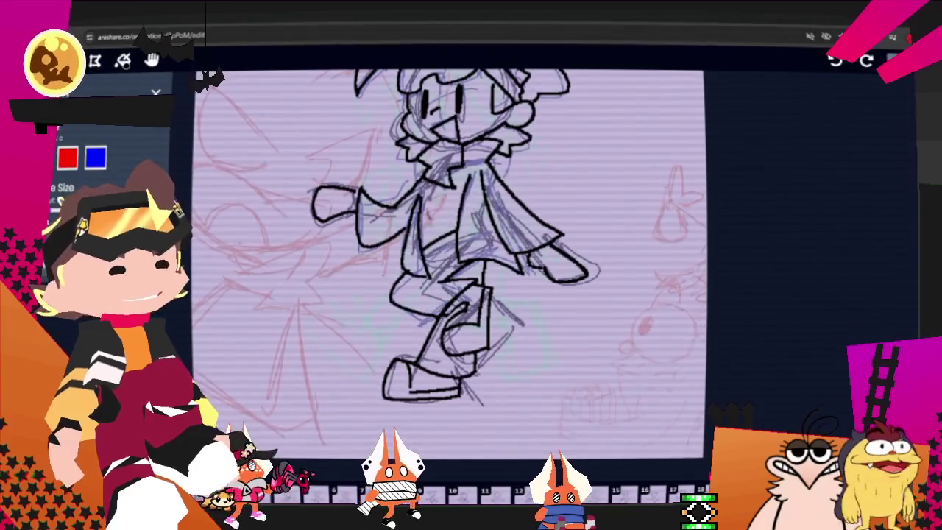
{"action": "scroll", "coordinate": [534, 162], "scroll_direction": "down", "scroll_amount": 2}
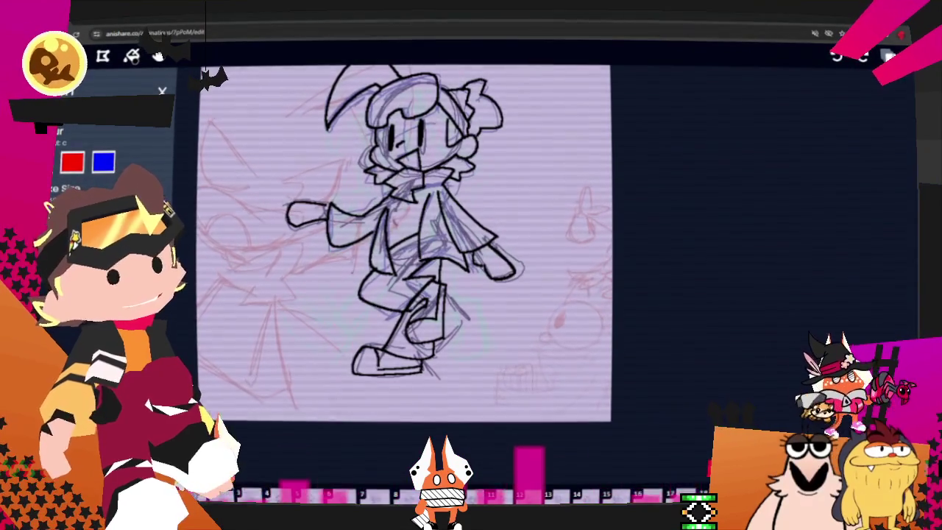
- Check the layer settings and the extra animation settings menu, then choose the Selection tool
{"action": "left_click", "coordinate": [889, 57]}
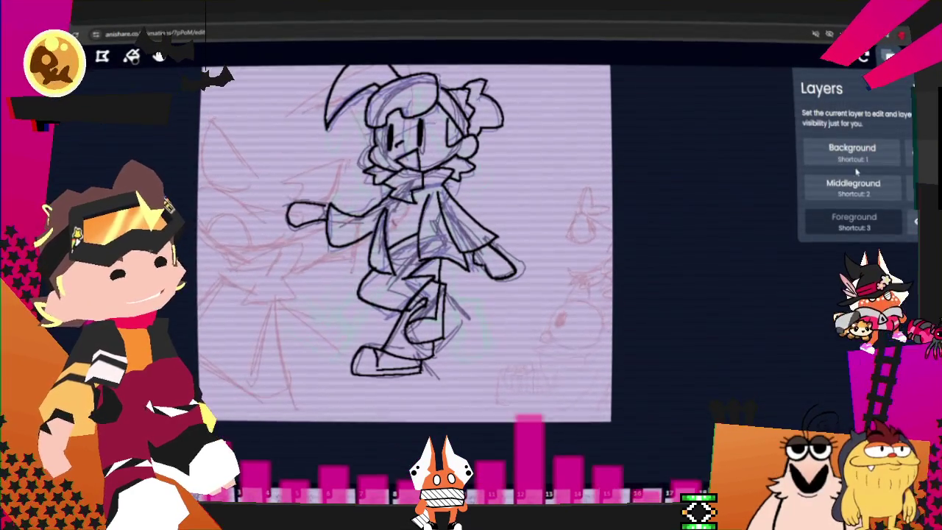
{"action": "left_click", "coordinate": [888, 57]}
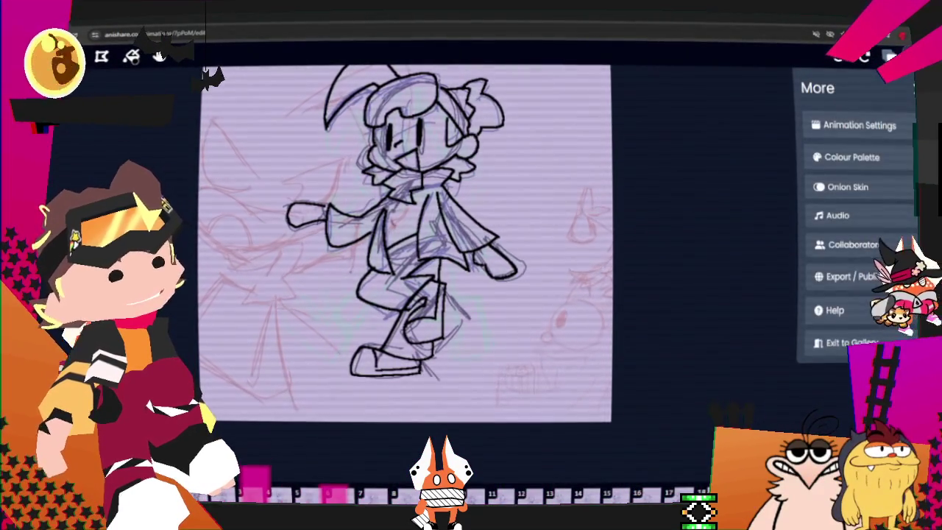
{"action": "left_click", "coordinate": [888, 57]}
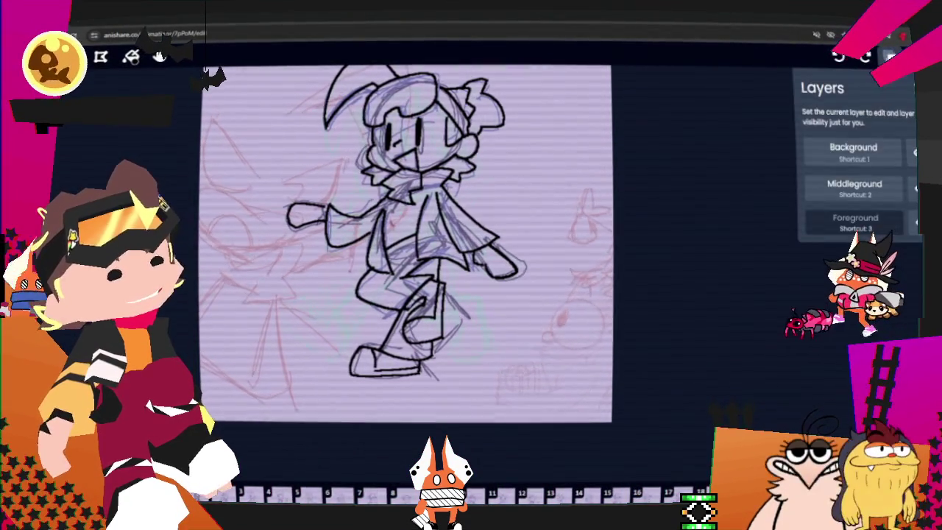
{"action": "left_click", "coordinate": [889, 57]}
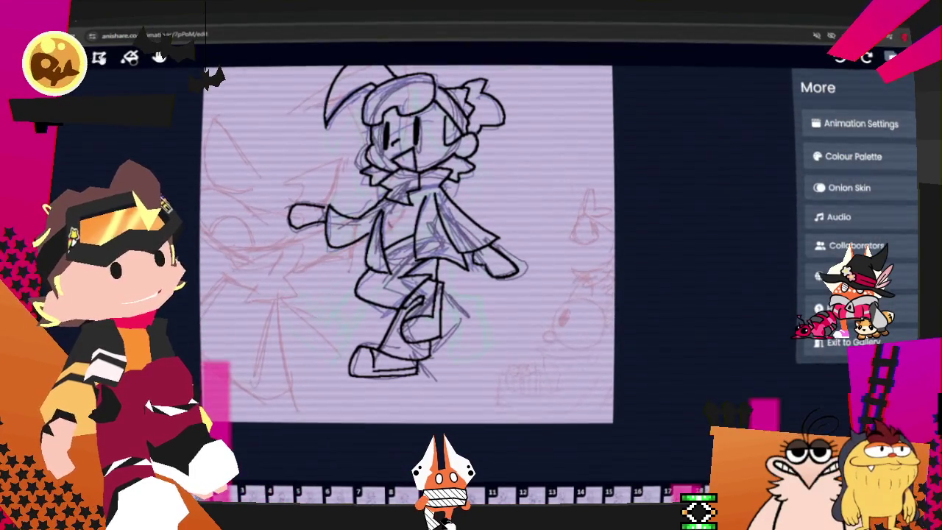
{"action": "left_click", "coordinate": [98, 57]}
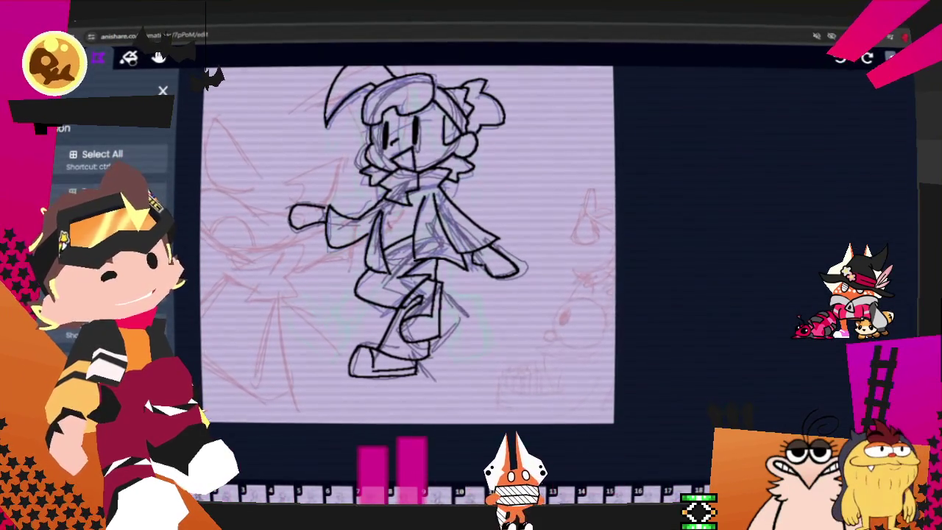
- Step forward two frames and cancel an accidental paste of the creature sketch
{"action": "key", "text": "Right"}
{"action": "key", "text": "Right"}
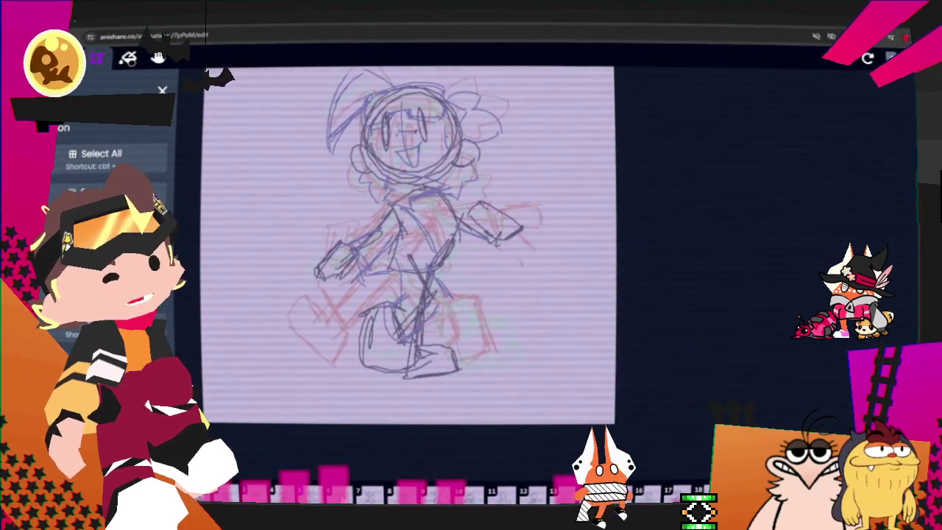
{"action": "key", "text": "Right"}
{"action": "key", "text": "Right"}
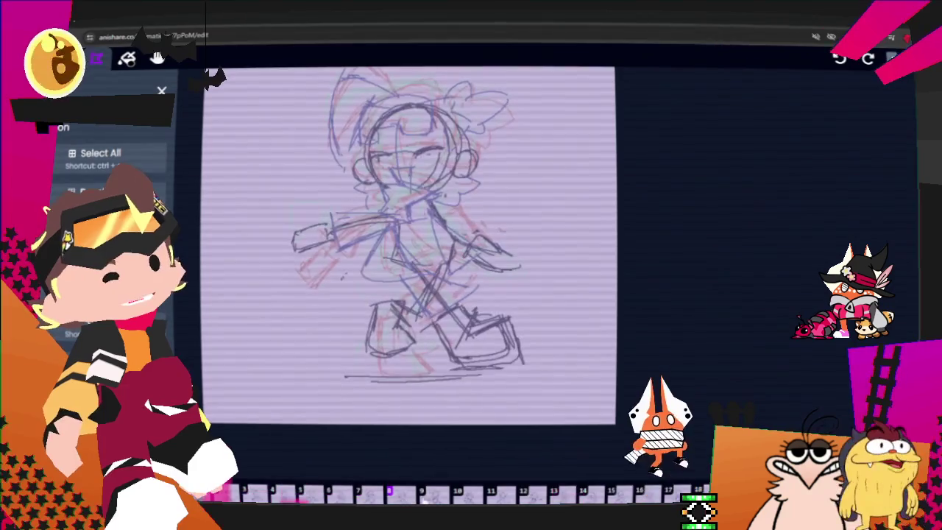
{"action": "key", "text": "ctrl+v"}
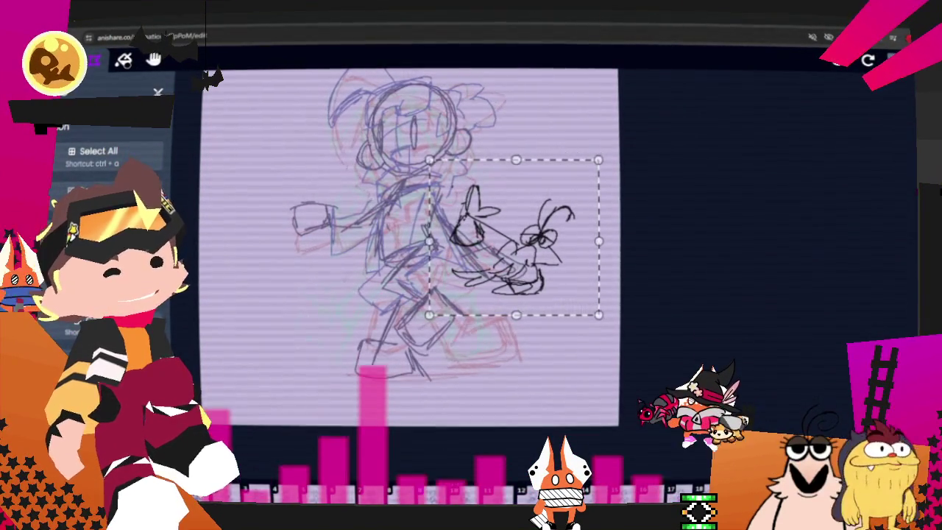
{"action": "key", "text": "Escape"}
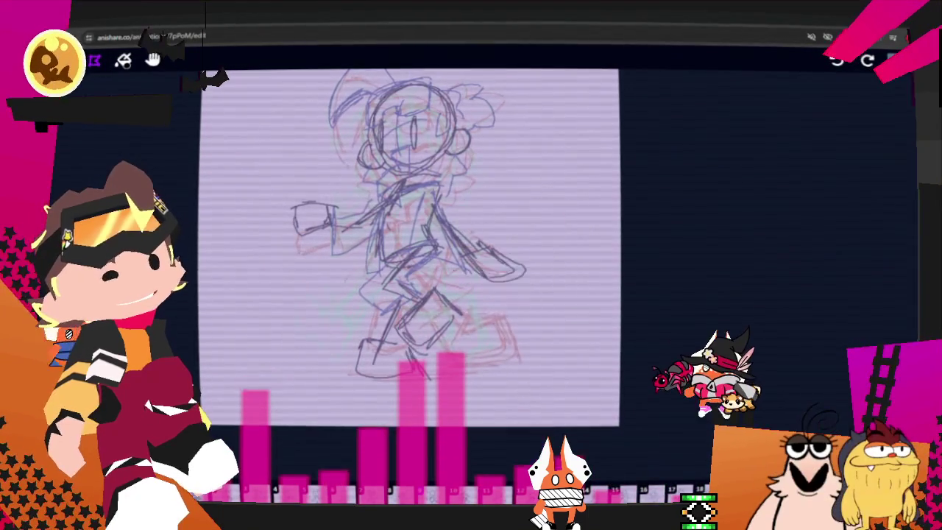
- Select everything on the frame, then clear the selection
{"action": "key", "text": "ctrl+a"}
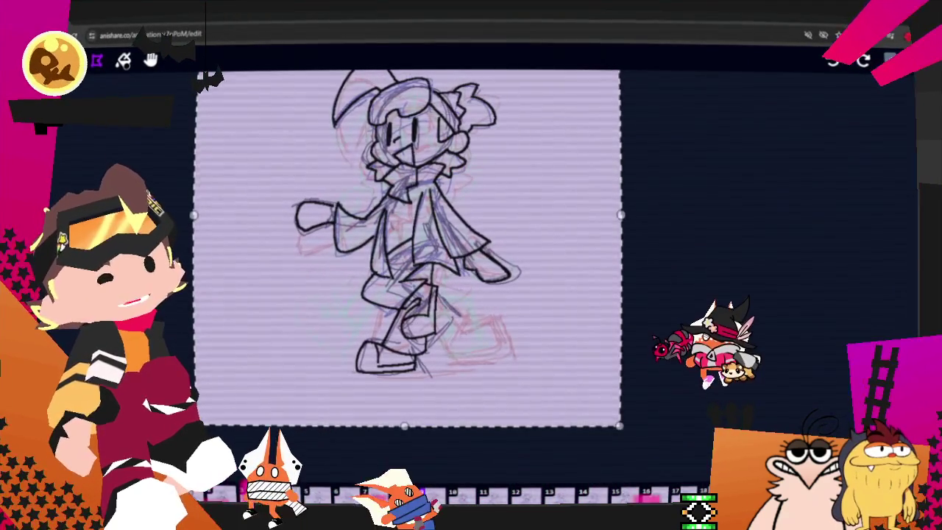
{"action": "left_click", "coordinate": [179, 149]}
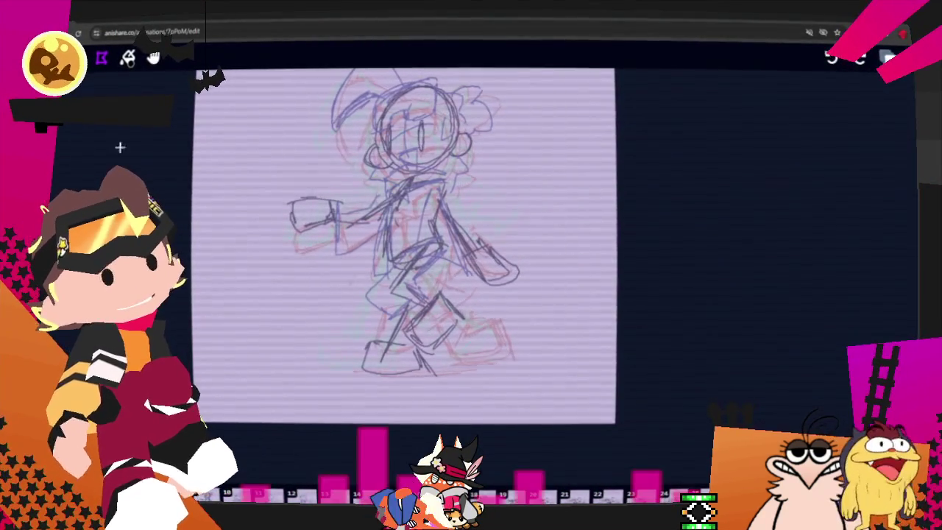
{"action": "left_click", "coordinate": [102, 59]}
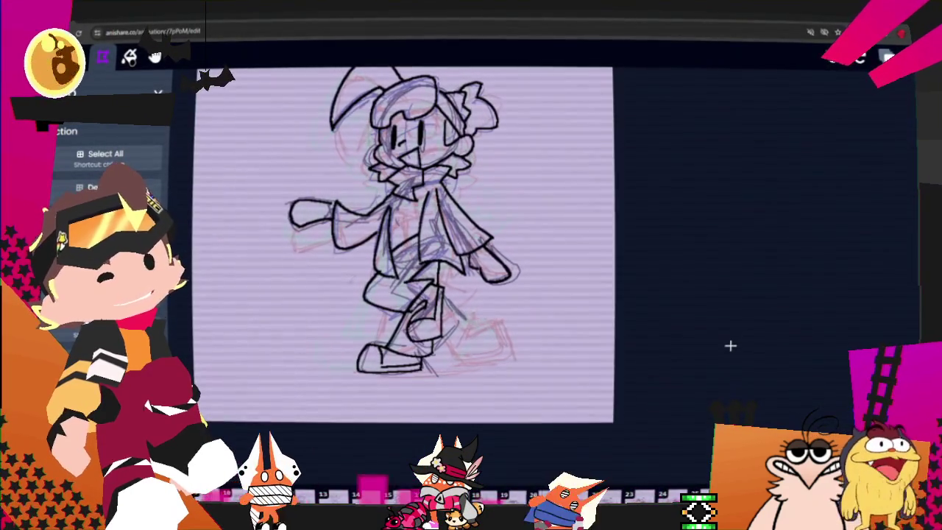
{"action": "left_click", "coordinate": [157, 93]}
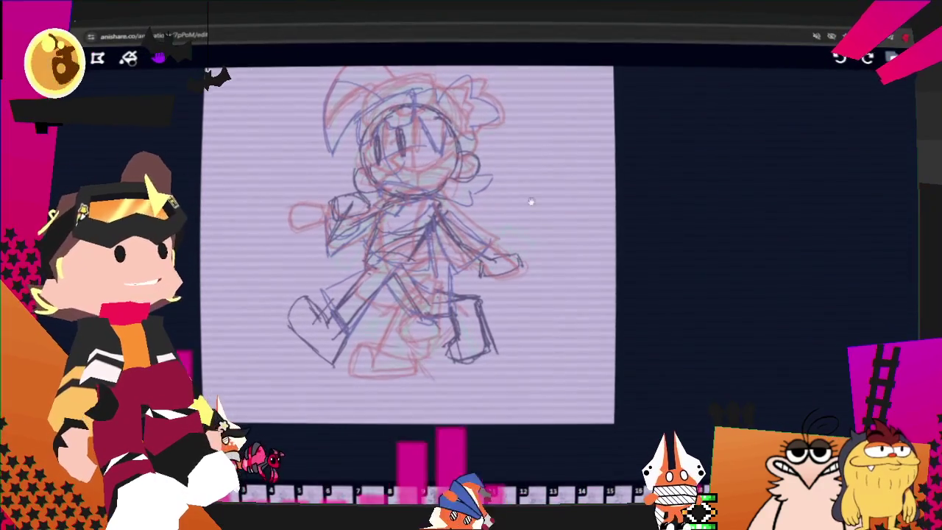
- Centre the sketch, open Onion Skin settings, and toggle the previous frame off and on
{"action": "scroll", "coordinate": [525, 202], "scroll_direction": "up", "scroll_amount": 3}
{"action": "left_click_drag", "start_coordinate": [466, 164], "coordinate": [412, 203]}
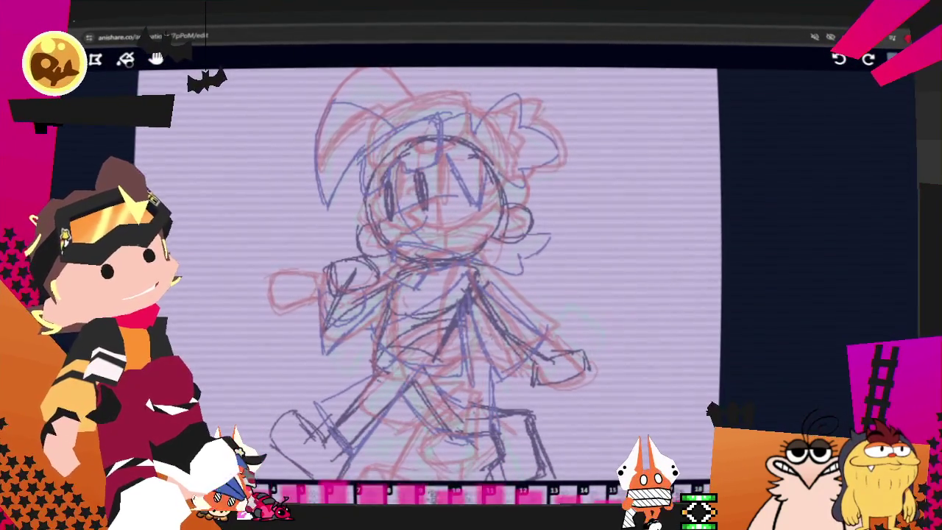
{"action": "left_click", "coordinate": [893, 59]}
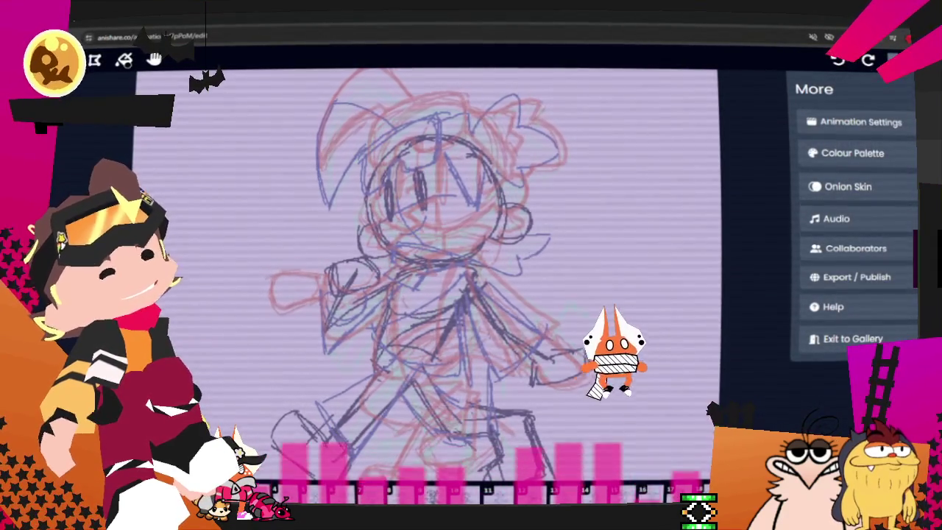
{"action": "left_click", "coordinate": [848, 187]}
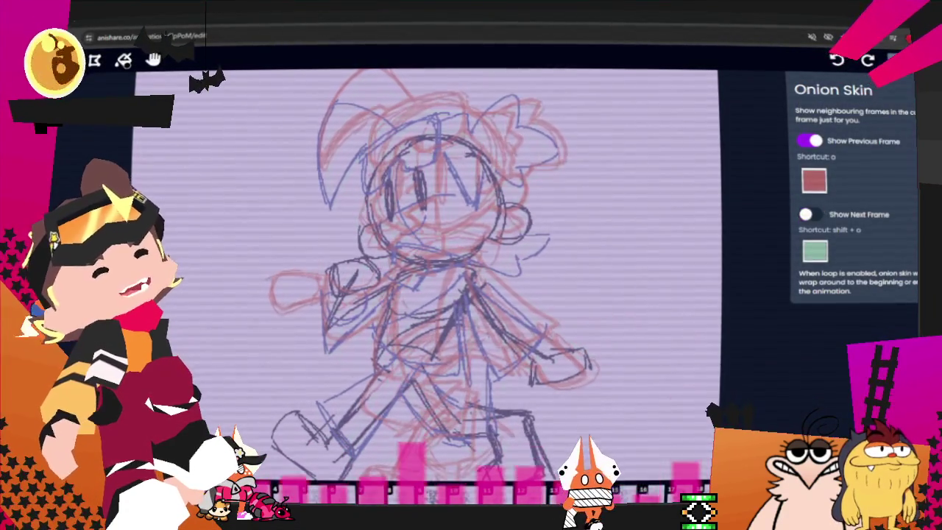
{"action": "key", "text": "o"}
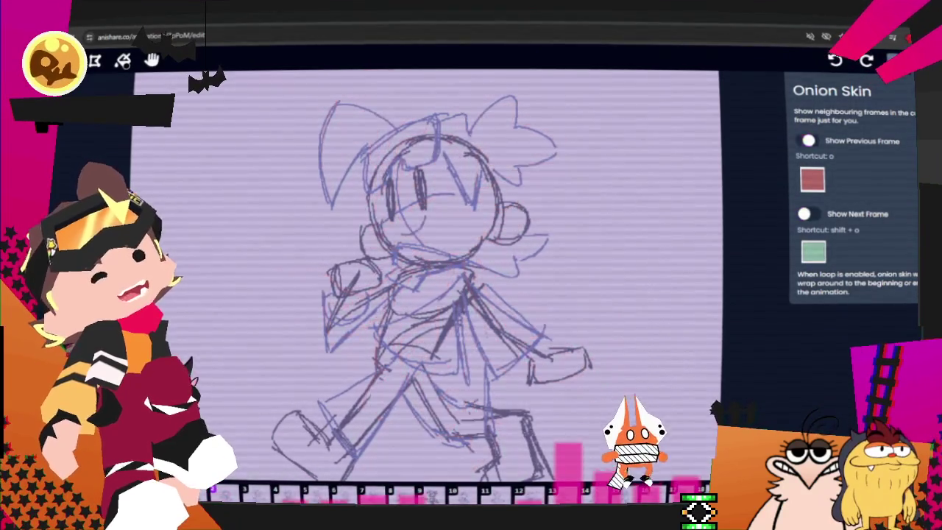
{"action": "key", "text": "o"}
- Change the previous-frame onion skin from red to a greyish green, then ink the hat's left edge
{"action": "left_click", "coordinate": [813, 179]}
{"action": "mouse_move", "coordinate": [847, 271]}
{"action": "left_mouse_down"}
{"action": "mouse_move", "coordinate": [895, 271]}
{"action": "mouse_move", "coordinate": [882, 272]}
{"action": "left_mouse_up"}
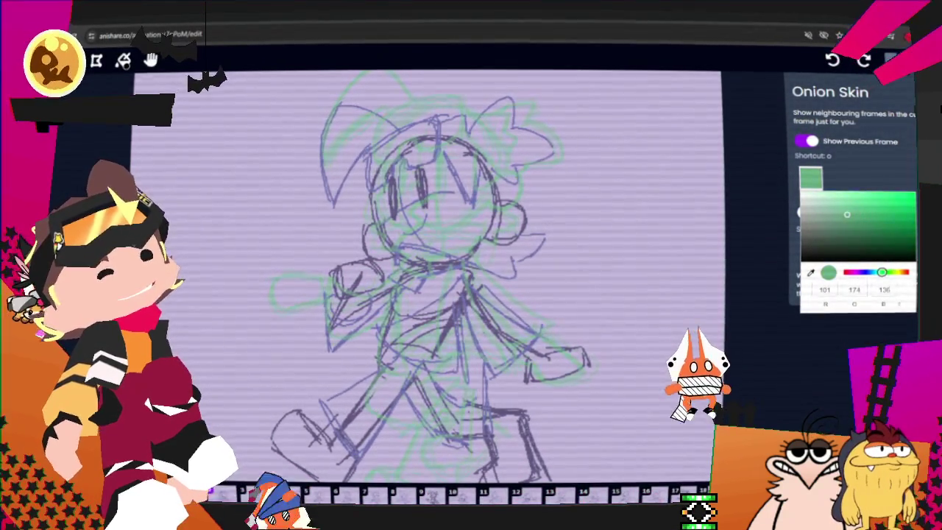
{"action": "left_click_drag", "start_coordinate": [846, 214], "coordinate": [825, 214]}
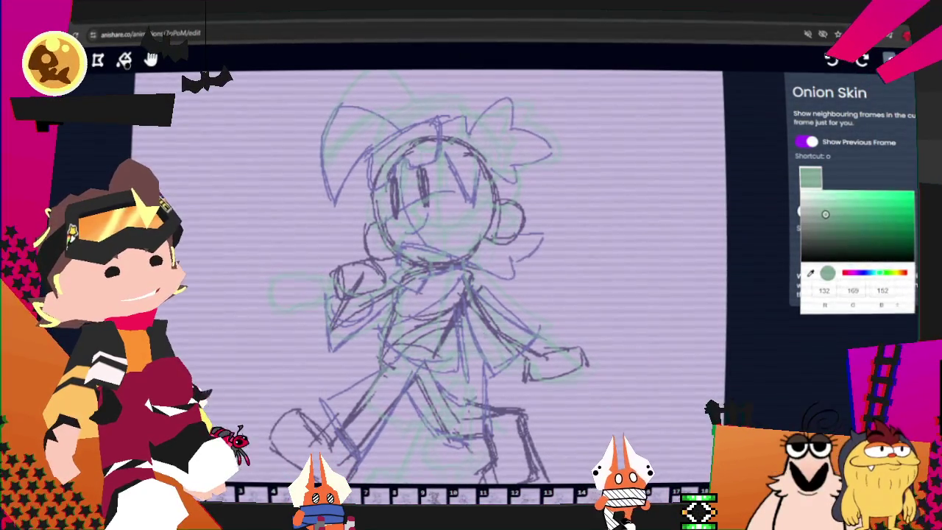
{"action": "key", "text": "Escape"}
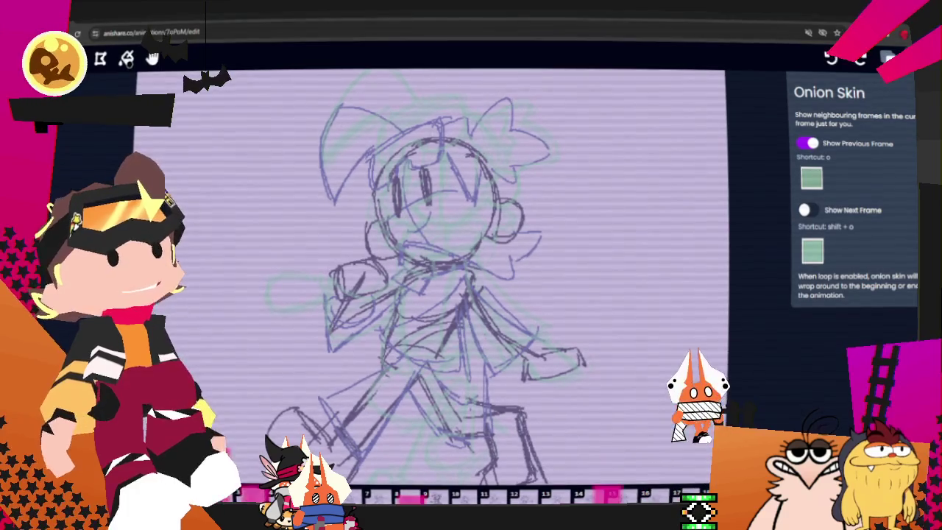
{"action": "key", "text": "Escape"}
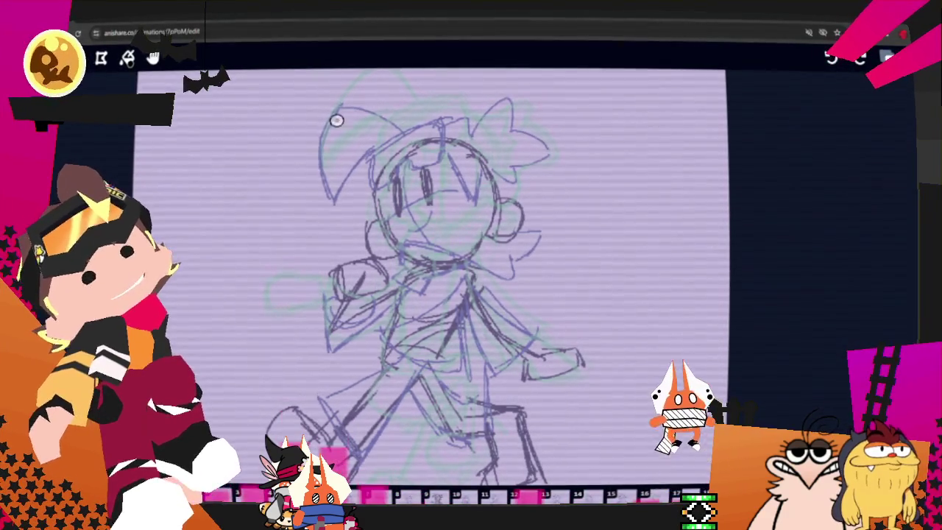
{"action": "left_click_drag", "start_coordinate": [340, 109], "coordinate": [332, 198]}
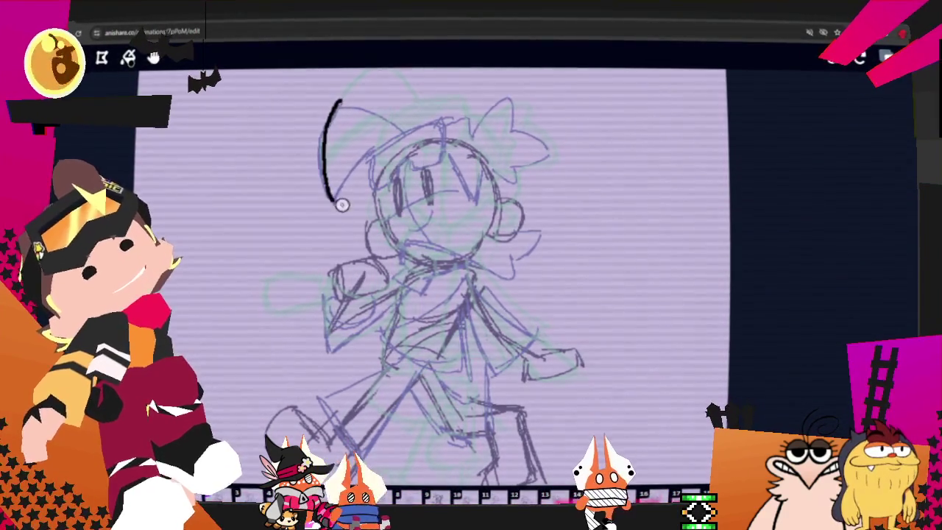
- Ink the hat's left and top edges and both eyes, redoing the eyes until they fit
{"action": "key", "text": "ctrl+z"}
{"action": "mouse_move", "coordinate": [337, 103]}
{"action": "left_mouse_down"}
{"action": "mouse_move", "coordinate": [332, 205]}
{"action": "mouse_move", "coordinate": [372, 154]}
{"action": "left_mouse_up"}
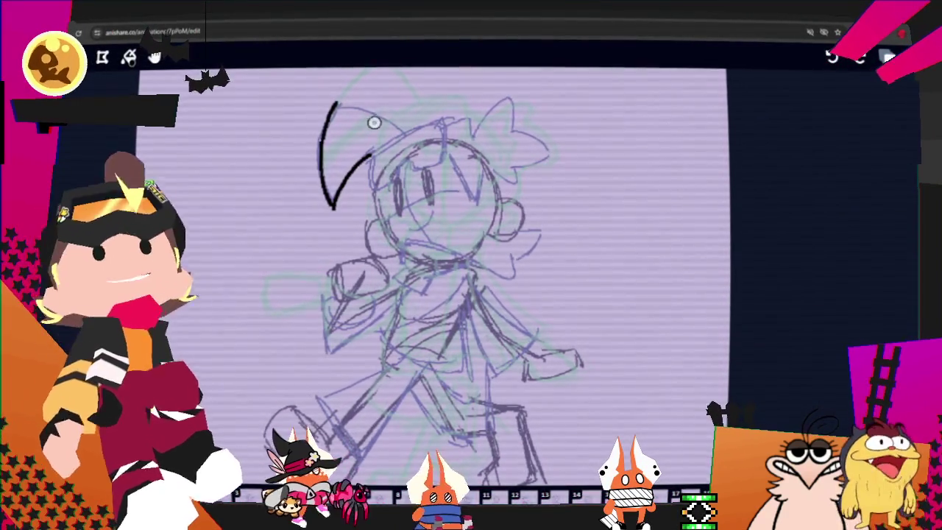
{"action": "left_click_drag", "start_coordinate": [332, 103], "coordinate": [401, 134]}
{"action": "left_click_drag", "start_coordinate": [397, 184], "coordinate": [399, 215]}
{"action": "left_click_drag", "start_coordinate": [425, 173], "coordinate": [427, 192]}
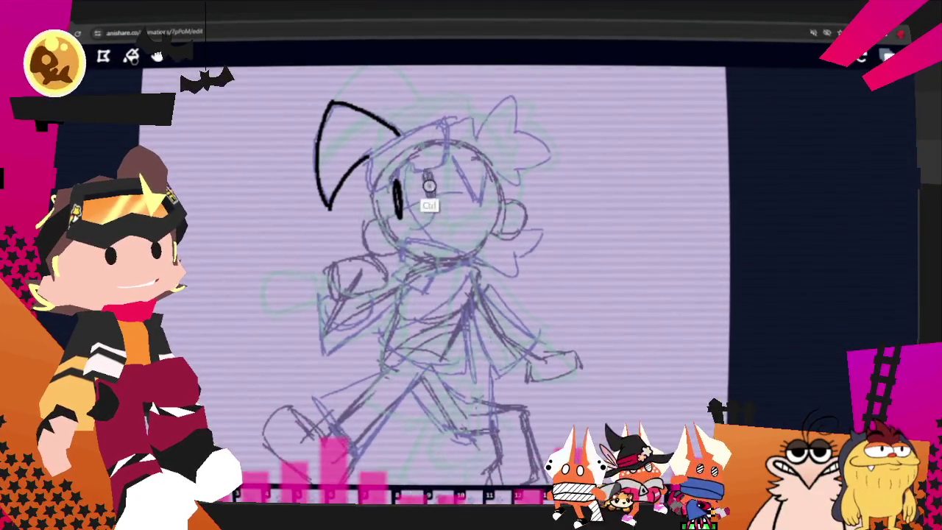
{"action": "key", "text": "ctrl+z"}
{"action": "key", "text": "ctrl+z"}
{"action": "left_click_drag", "start_coordinate": [400, 210], "coordinate": [395, 215]}
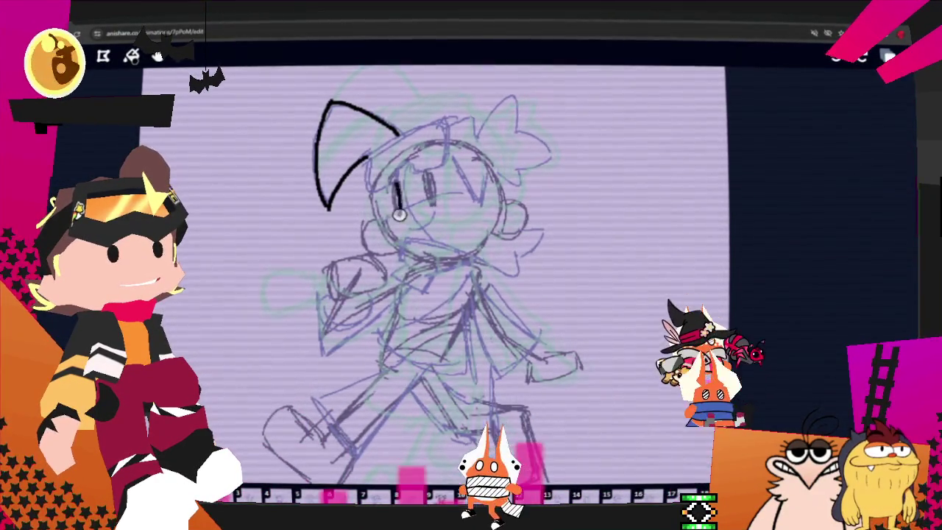
{"action": "left_click_drag", "start_coordinate": [425, 174], "coordinate": [429, 194]}
{"action": "key", "text": "ctrl+z"}
{"action": "key", "text": "ctrl+z"}
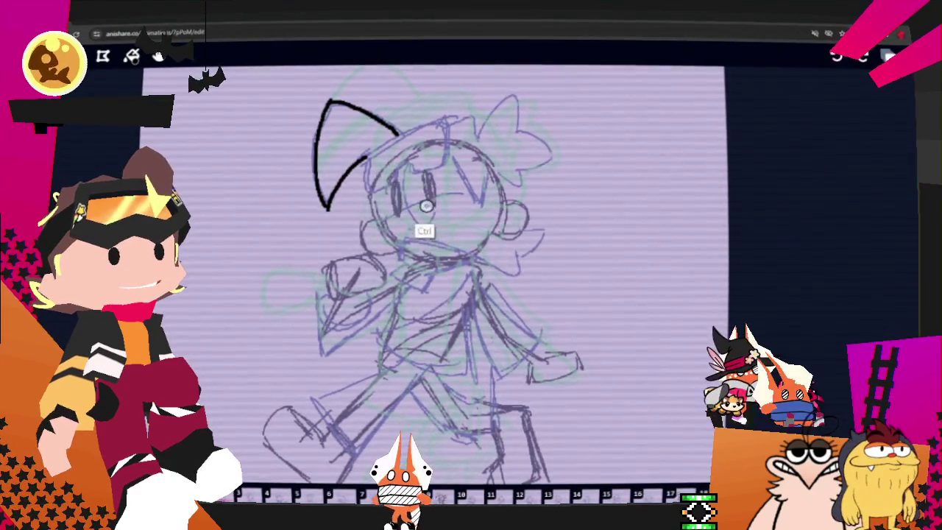
{"action": "left_click_drag", "start_coordinate": [394, 186], "coordinate": [397, 213]}
{"action": "left_click_drag", "start_coordinate": [424, 172], "coordinate": [431, 196]}
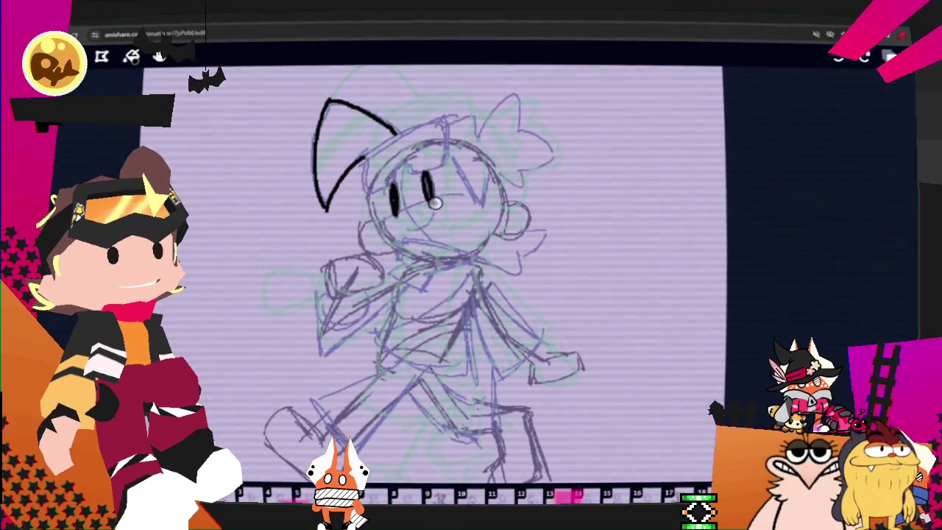
- Ink the mouth, smile and cheek line, then the neck bow's top, wing and tail
{"action": "left_click_drag", "start_coordinate": [404, 227], "coordinate": [434, 218]}
{"action": "left_click_drag", "start_coordinate": [370, 194], "coordinate": [372, 226]}
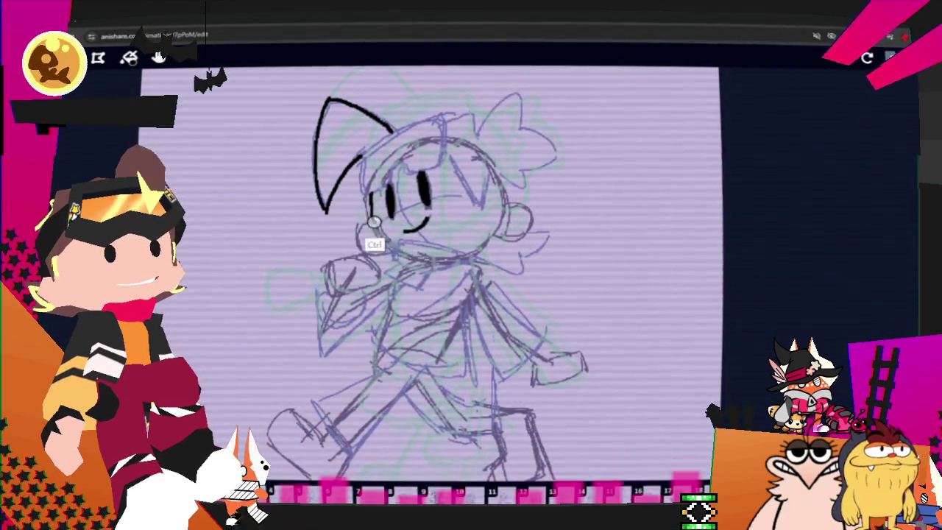
{"action": "mouse_move", "coordinate": [458, 254]}
{"action": "left_mouse_down"}
{"action": "mouse_move", "coordinate": [388, 247]}
{"action": "mouse_move", "coordinate": [422, 282]}
{"action": "mouse_move", "coordinate": [468, 269]}
{"action": "left_mouse_up"}
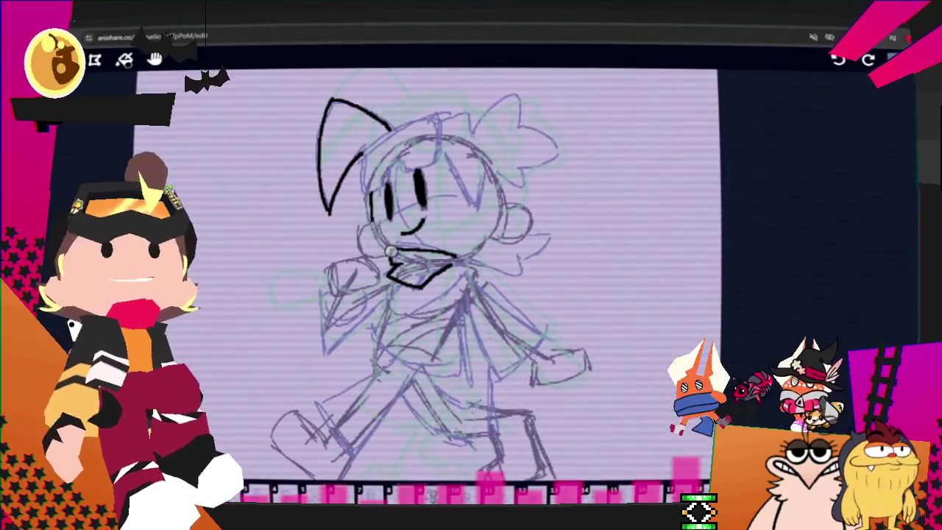
{"action": "left_click_drag", "start_coordinate": [391, 252], "coordinate": [397, 282]}
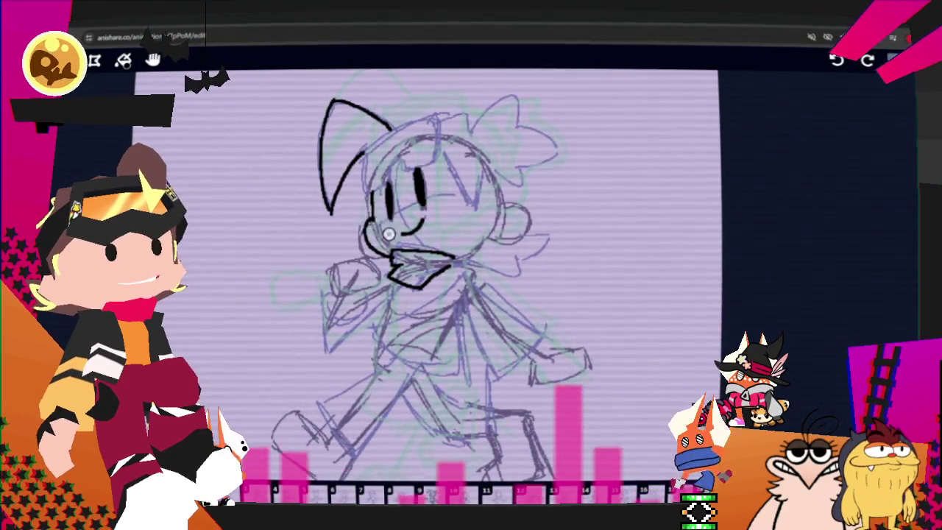
{"action": "key", "text": "ctrl+z"}
{"action": "left_click_drag", "start_coordinate": [394, 257], "coordinate": [376, 225]}
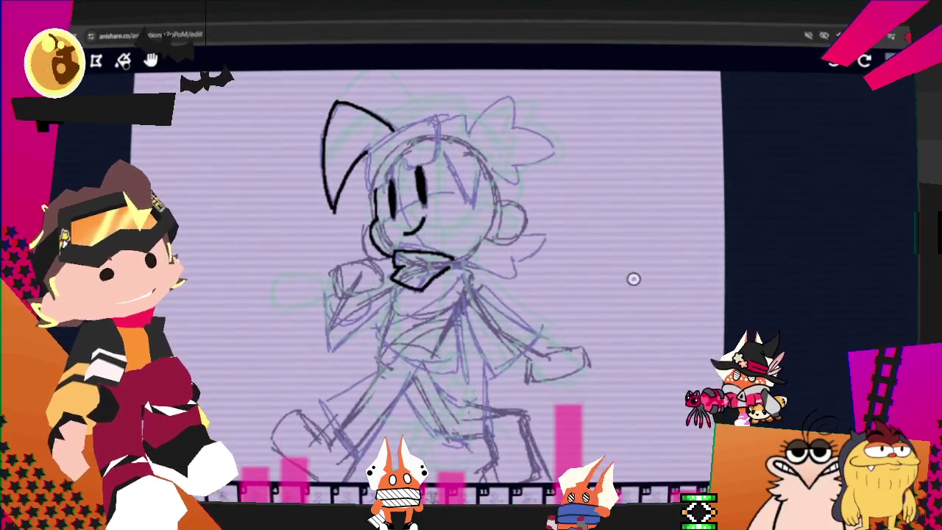
{"action": "mouse_move", "coordinate": [450, 259]}
{"action": "left_mouse_down"}
{"action": "mouse_move", "coordinate": [453, 276]}
{"action": "mouse_move", "coordinate": [533, 336]}
{"action": "mouse_move", "coordinate": [466, 288]}
{"action": "left_mouse_up"}
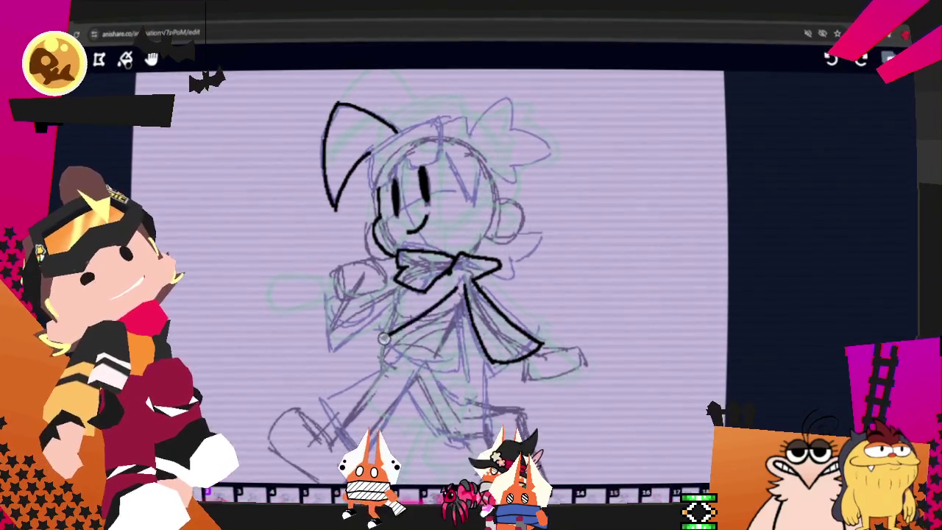
{"action": "mouse_move", "coordinate": [461, 290]}
{"action": "left_mouse_down"}
{"action": "mouse_move", "coordinate": [392, 329]}
{"action": "mouse_move", "coordinate": [468, 370]}
{"action": "left_mouse_up"}
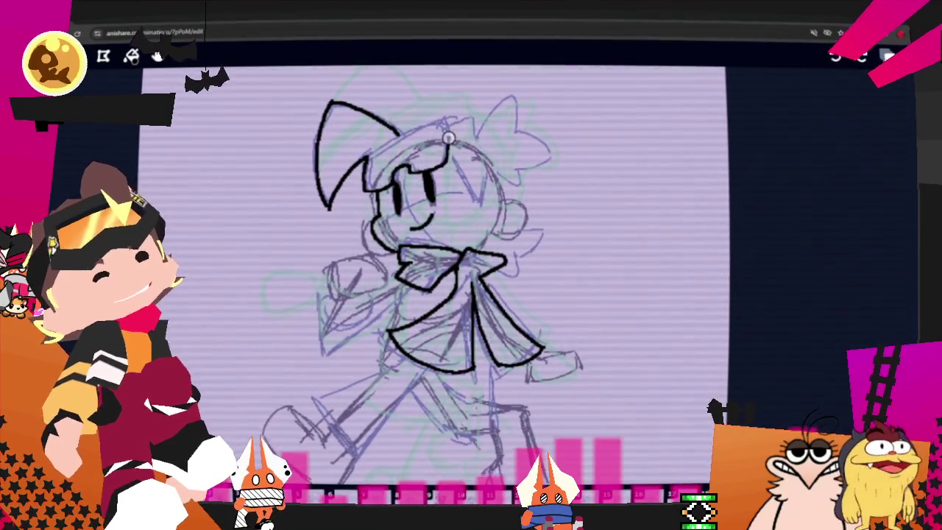
- Ink the head band, the hat's right ear and the hair stroke beside the right cheek
{"action": "left_click_drag", "start_coordinate": [365, 187], "coordinate": [442, 119]}
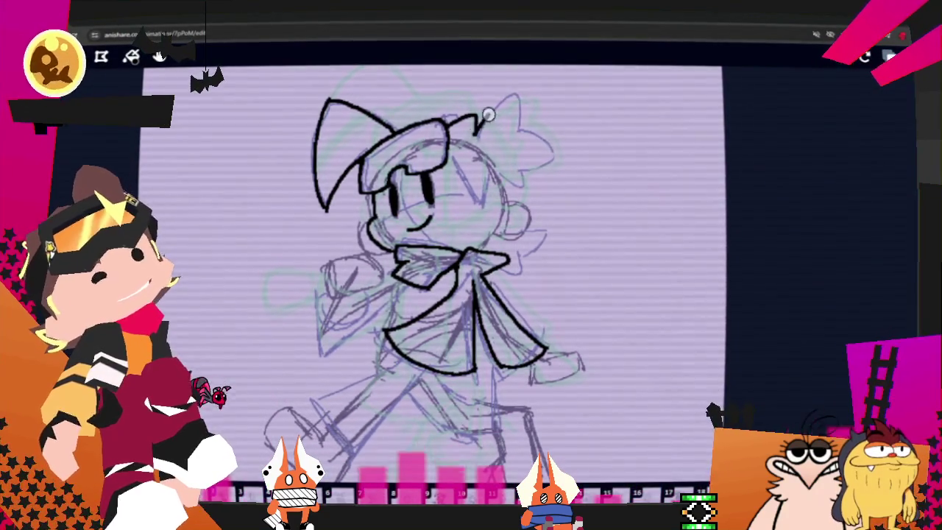
{"action": "mouse_move", "coordinate": [550, 150]}
{"action": "left_mouse_down"}
{"action": "mouse_move", "coordinate": [536, 178]}
{"action": "mouse_move", "coordinate": [518, 184]}
{"action": "left_mouse_up"}
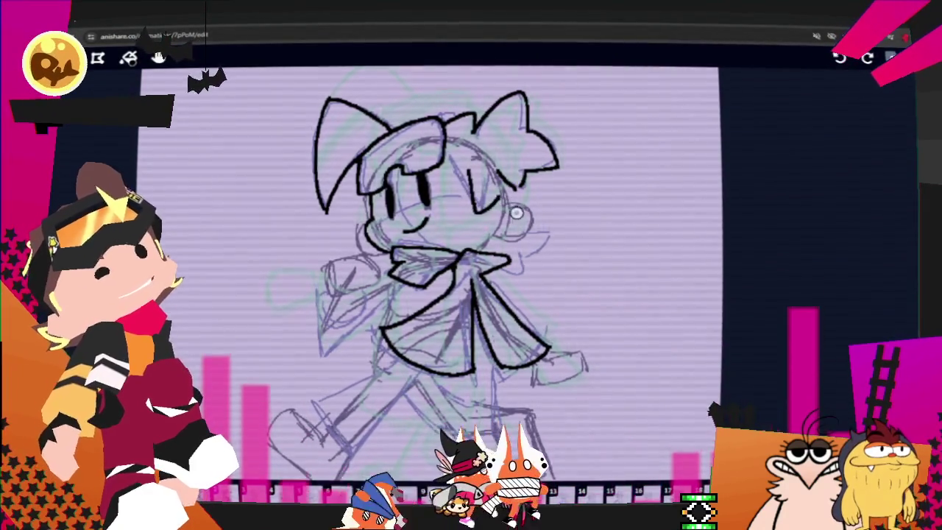
{"action": "left_click_drag", "start_coordinate": [516, 189], "coordinate": [500, 232]}
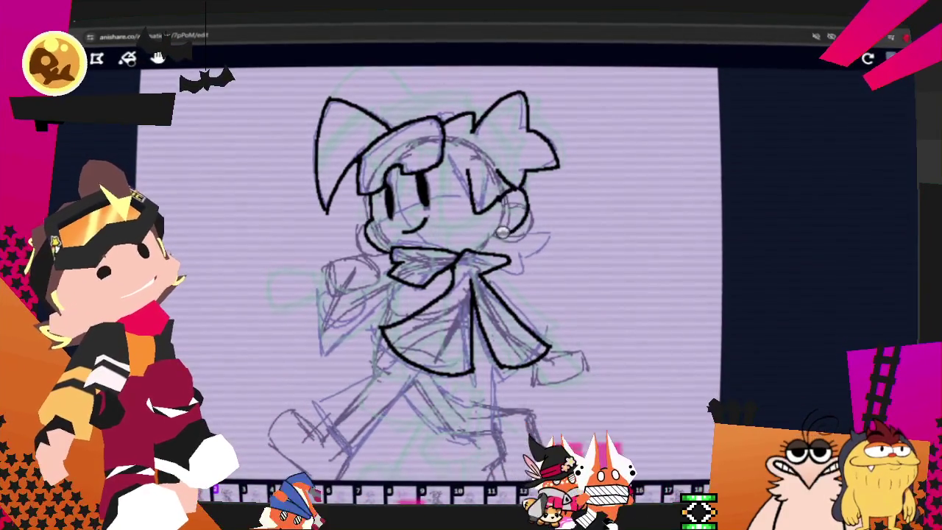
{"action": "key", "text": "ctrl+z"}
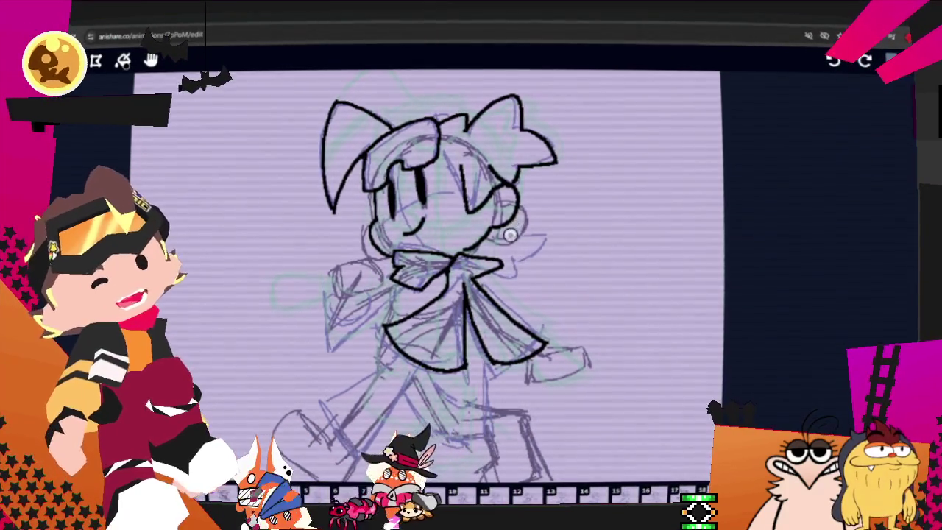
{"action": "left_click_drag", "start_coordinate": [533, 225], "coordinate": [500, 270]}
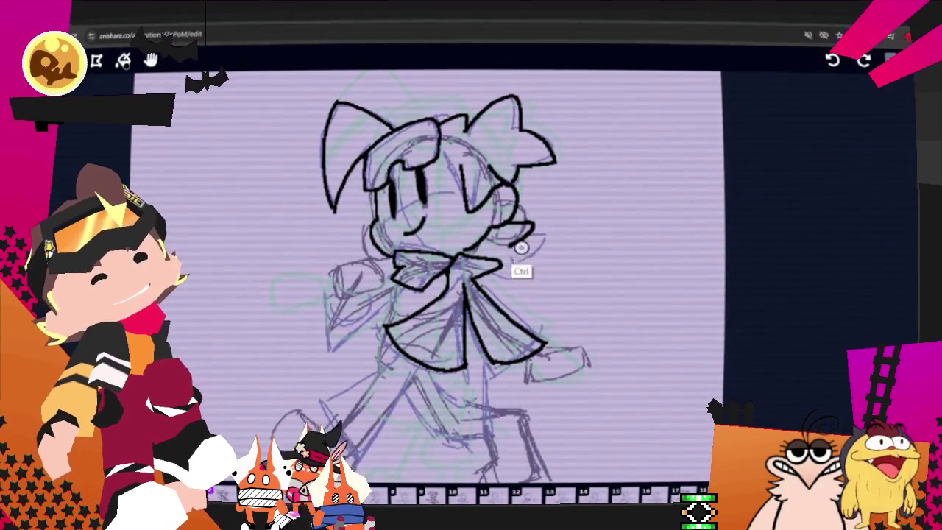
- Ink the right cheek curve, the raised arm's top and lower edges, and a first leg line
{"action": "left_click_drag", "start_coordinate": [508, 225], "coordinate": [508, 248]}
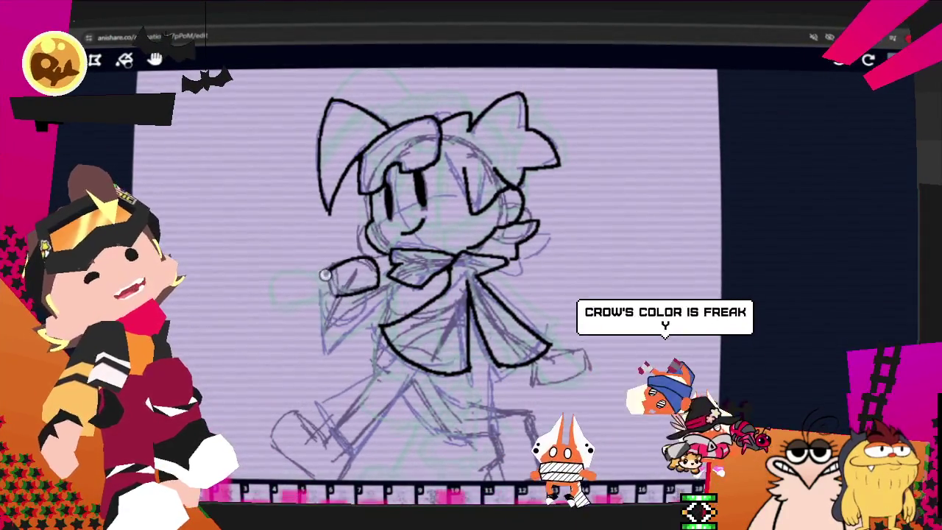
{"action": "mouse_move", "coordinate": [326, 275]}
{"action": "left_mouse_down"}
{"action": "mouse_move", "coordinate": [319, 333]}
{"action": "mouse_move", "coordinate": [398, 313]}
{"action": "left_mouse_up"}
{"action": "key", "text": "ctrl"}
{"action": "key", "text": "ctrl"}
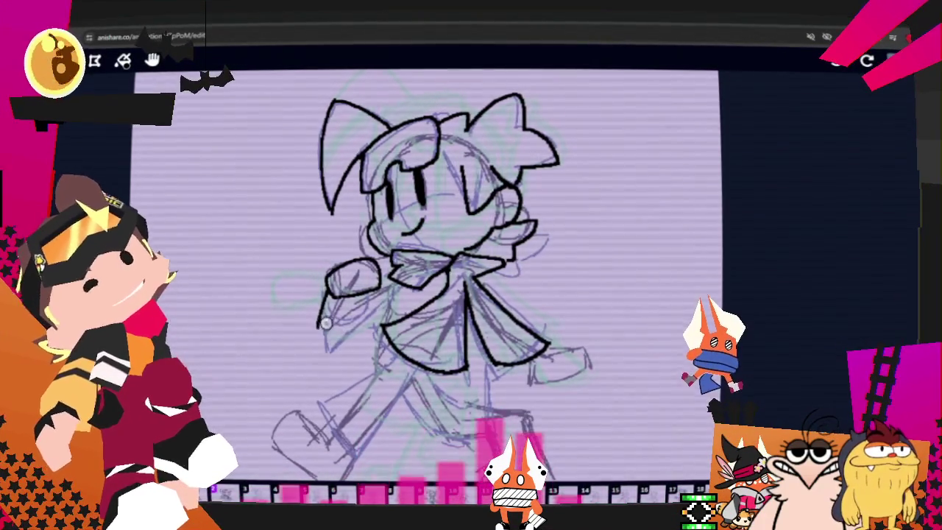
{"action": "left_click_drag", "start_coordinate": [324, 337], "coordinate": [395, 340]}
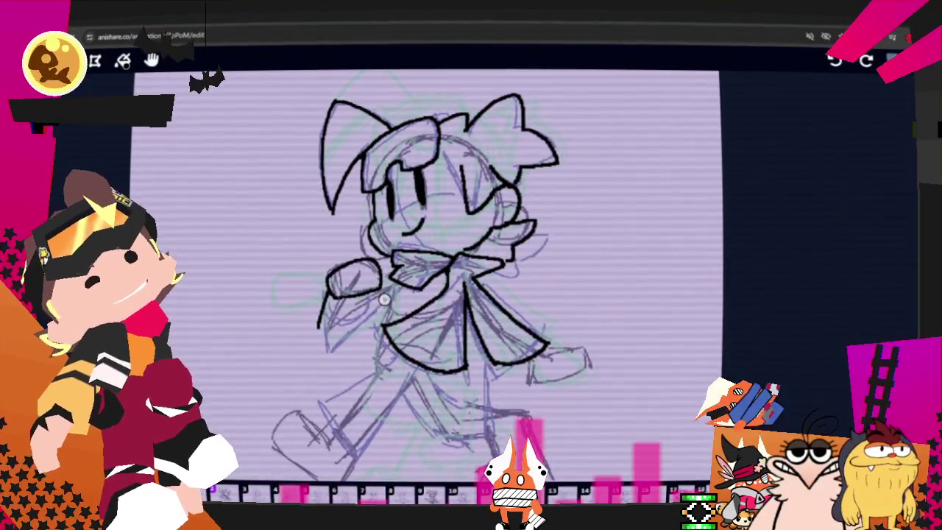
{"action": "key", "text": "ctrl"}
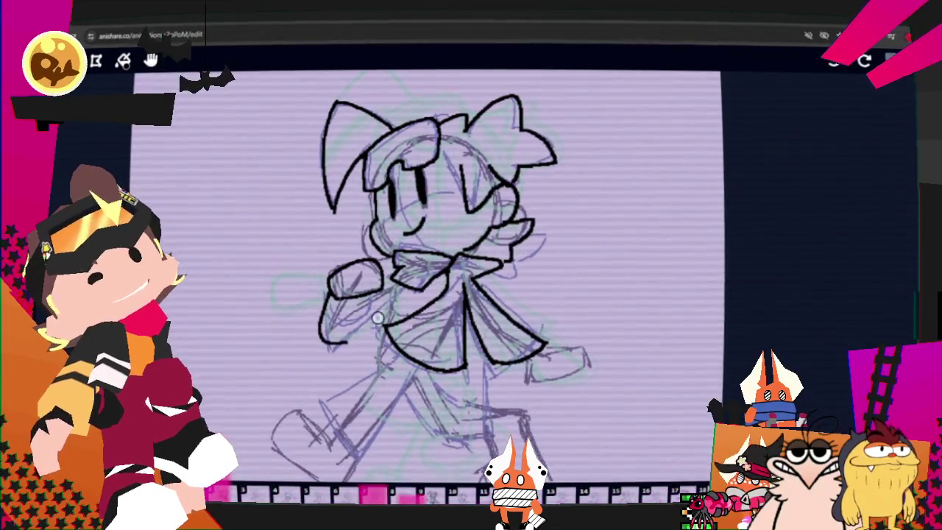
{"action": "left_click_drag", "start_coordinate": [321, 318], "coordinate": [347, 339]}
{"action": "mouse_move", "coordinate": [410, 388]}
{"action": "left_mouse_down"}
{"action": "mouse_move", "coordinate": [491, 444]}
{"action": "mouse_move", "coordinate": [497, 423]}
{"action": "left_mouse_up"}
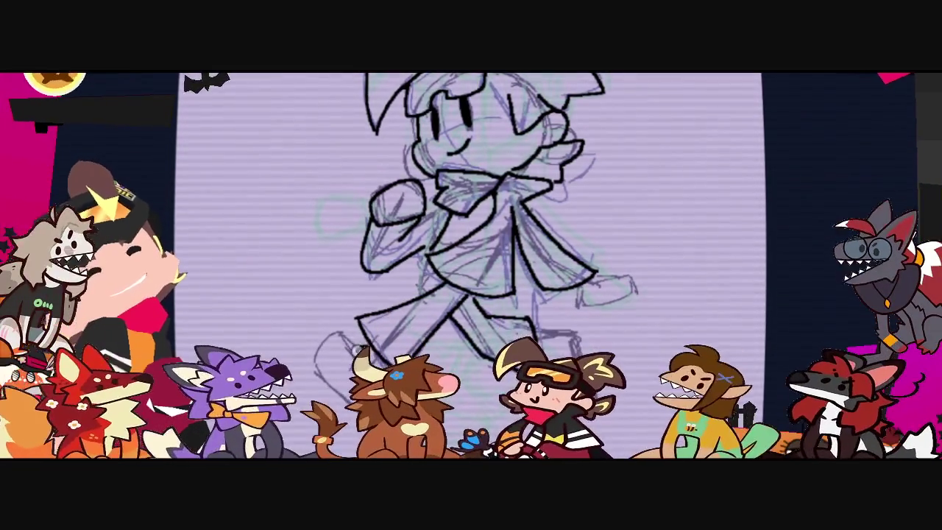
- Extend the black lineart over the lower leg and foot
{"action": "left_click_drag", "start_coordinate": [457, 296], "coordinate": [316, 368]}
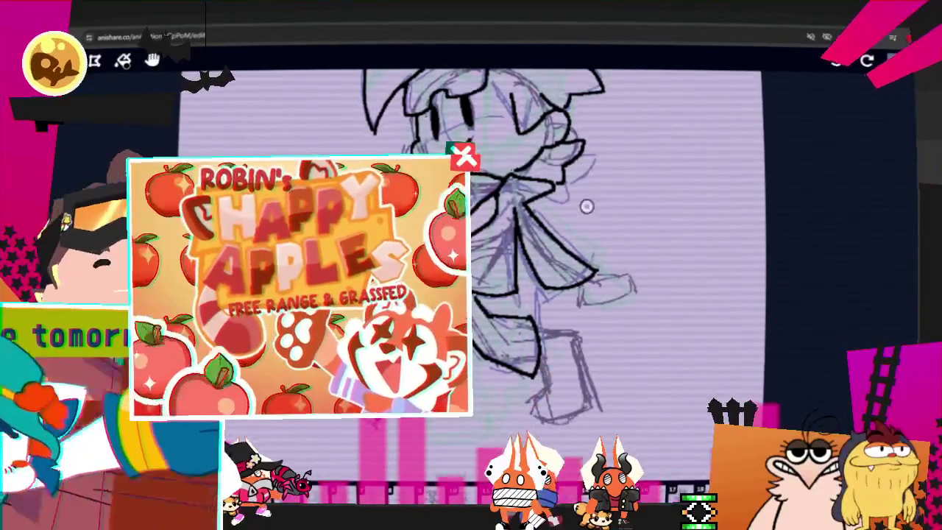
- Ink the bottom of the leg with a black brush stroke
{"action": "mouse_move", "coordinate": [524, 353]}
{"action": "left_mouse_down"}
{"action": "mouse_move", "coordinate": [563, 407]}
{"action": "mouse_move", "coordinate": [579, 382]}
{"action": "mouse_move", "coordinate": [549, 325]}
{"action": "left_mouse_up"}
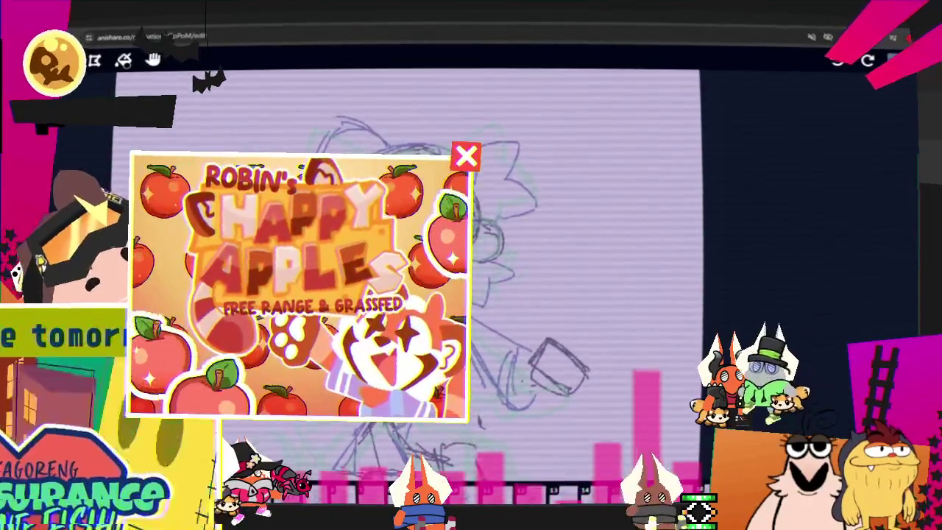
- Ink bold black lines for the goggles band, both eyes and the right-cheek hair curve
{"action": "left_click_drag", "start_coordinate": [359, 153], "coordinate": [442, 140]}
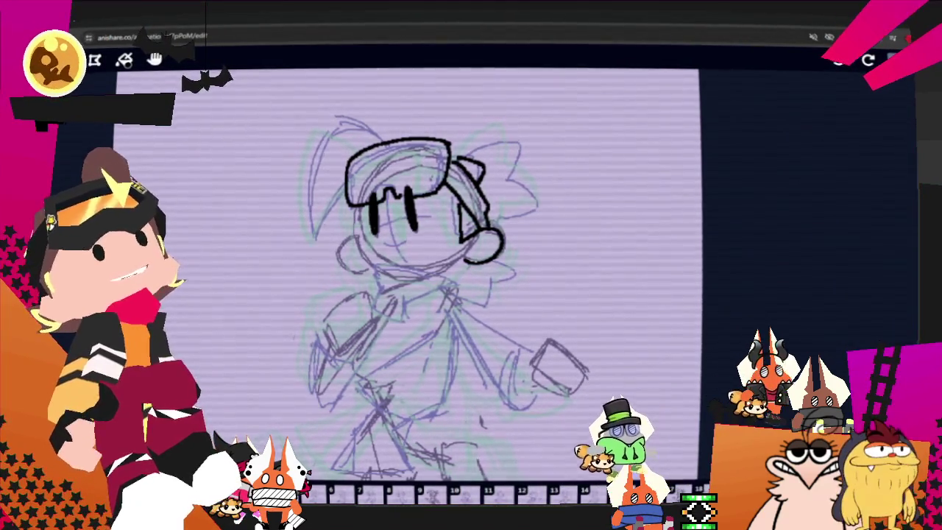
- Trace the smile, chin and neck curve, and the ear beside the face in black
{"action": "key", "text": "ctrl"}
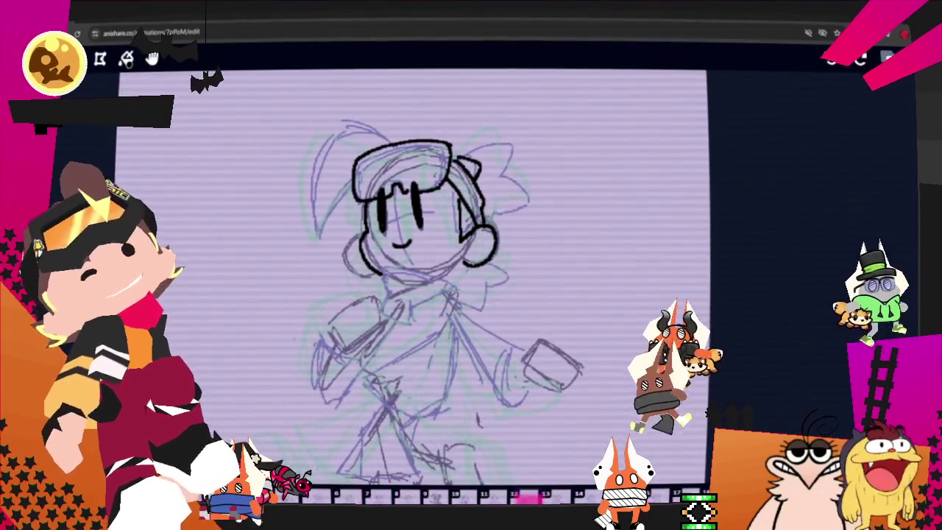
{"action": "left_click_drag", "start_coordinate": [379, 271], "coordinate": [440, 279]}
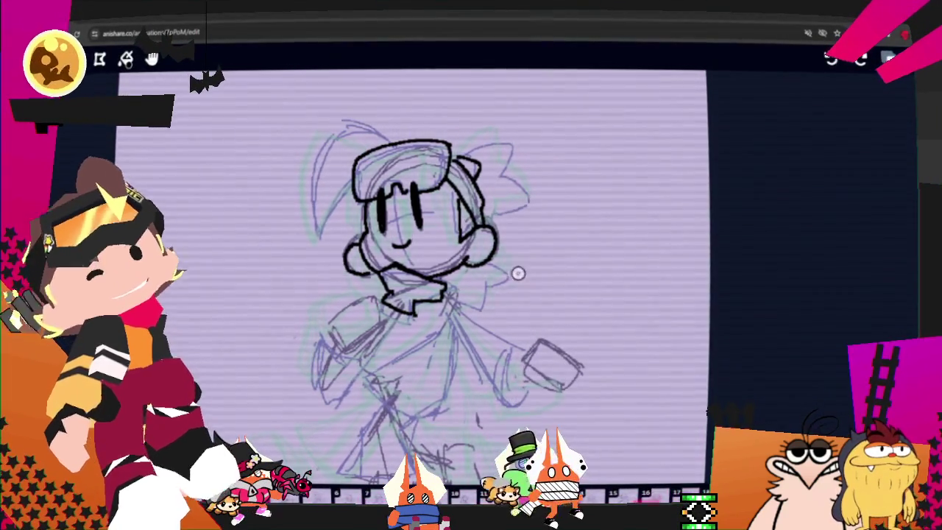
{"action": "left_click_drag", "start_coordinate": [489, 274], "coordinate": [489, 288]}
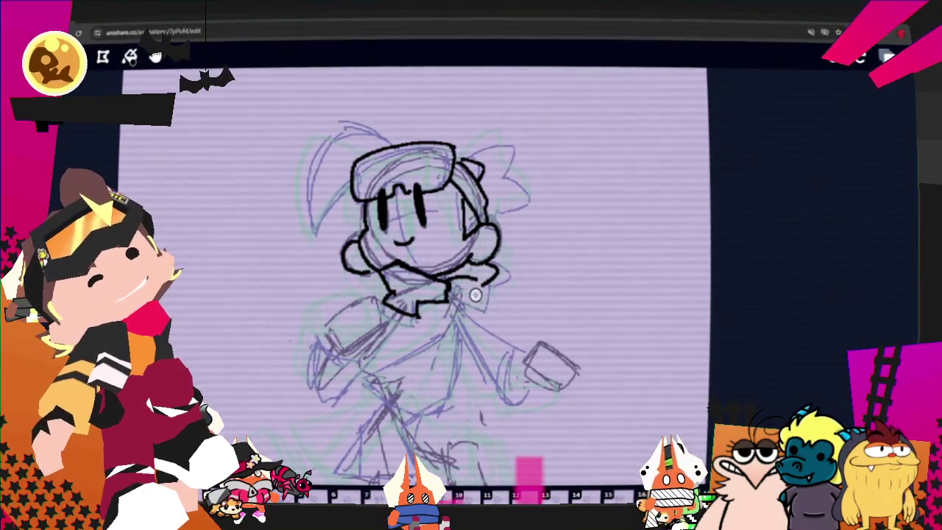
- Trace the cape and torso edges down from the collar in bold black
{"action": "left_click_drag", "start_coordinate": [465, 305], "coordinate": [519, 349]}
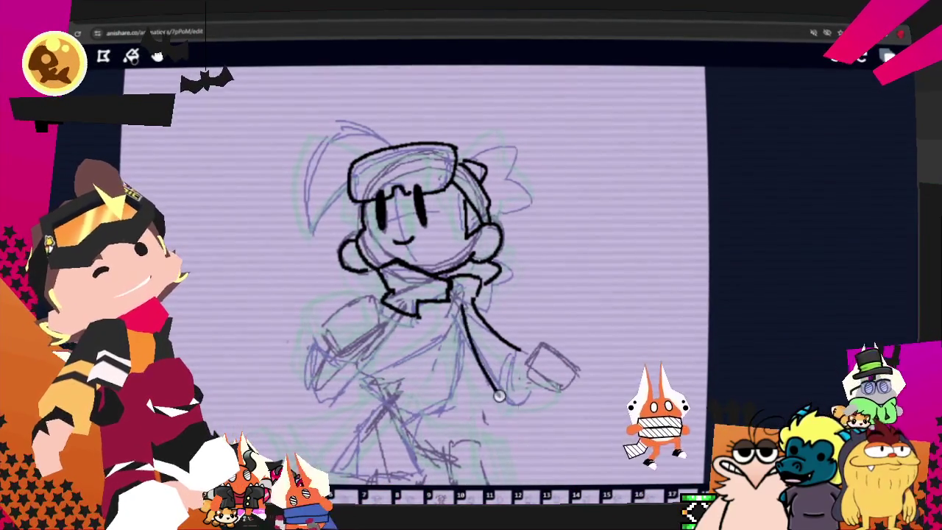
{"action": "left_click_drag", "start_coordinate": [464, 309], "coordinate": [518, 398]}
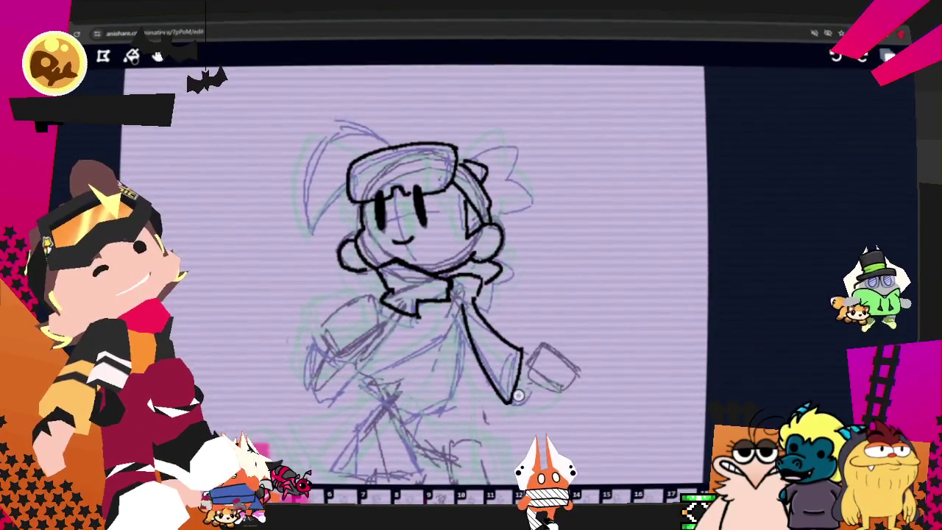
{"action": "left_click_drag", "start_coordinate": [455, 308], "coordinate": [366, 360]}
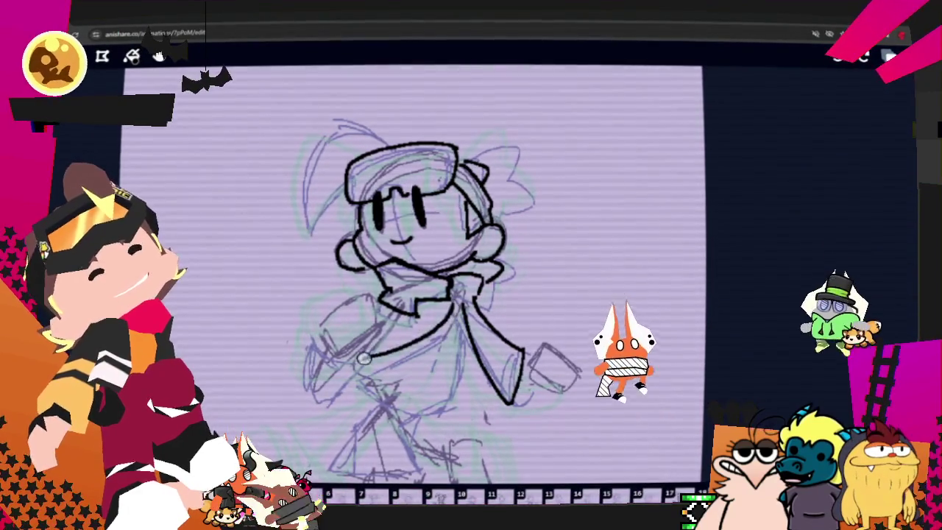
{"action": "left_click_drag", "start_coordinate": [371, 361], "coordinate": [452, 411]}
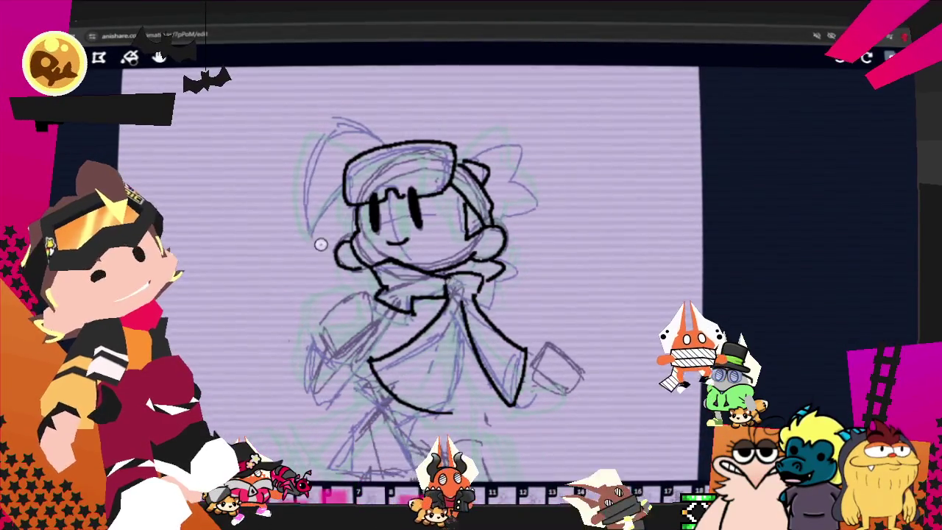
- Check the brush size options and pan the canvas up to bring the legs into reach
{"action": "left_click", "coordinate": [129, 57]}
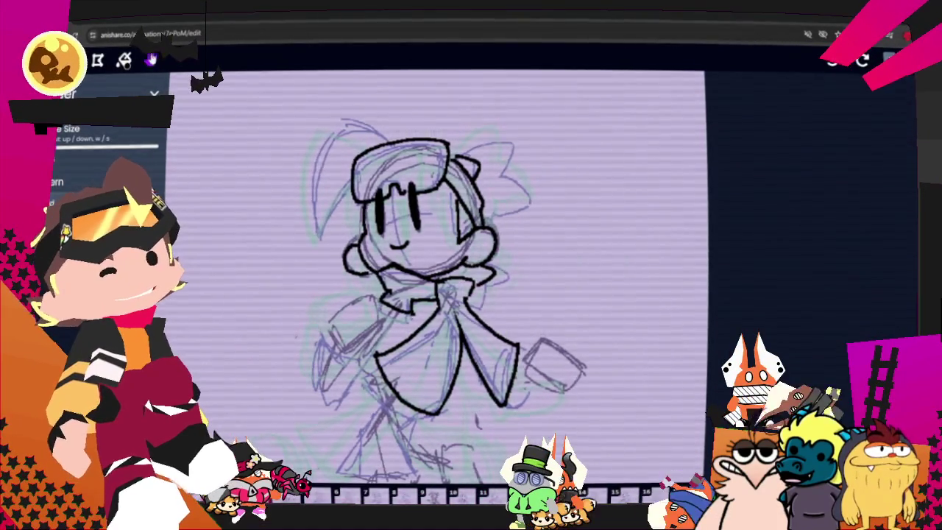
{"action": "left_click", "coordinate": [151, 60]}
{"action": "mouse_move", "coordinate": [415, 302]}
{"action": "left_mouse_down"}
{"action": "mouse_move", "coordinate": [434, 260]}
{"action": "mouse_move", "coordinate": [492, 228]}
{"action": "left_mouse_up"}
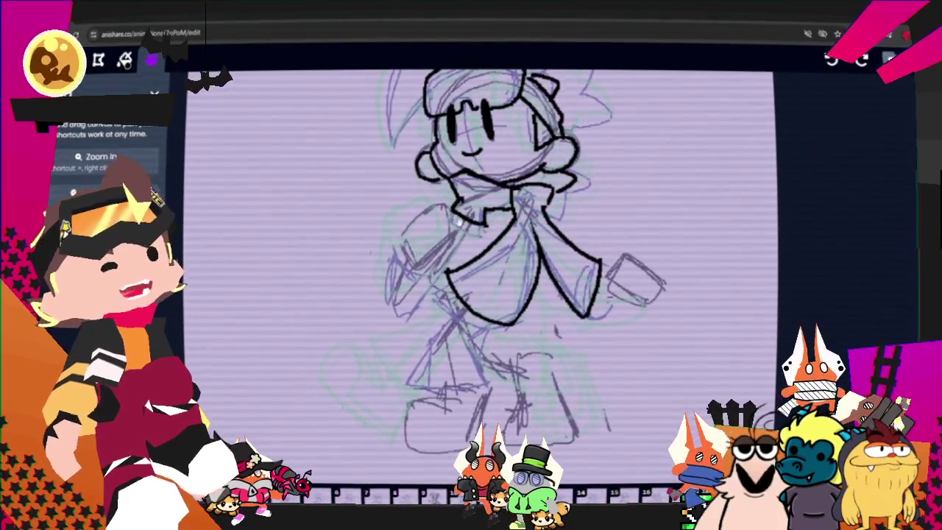
- Back on the black brush, ink the front leg's outline, undoing one misplaced stroke
{"action": "key", "text": "b"}
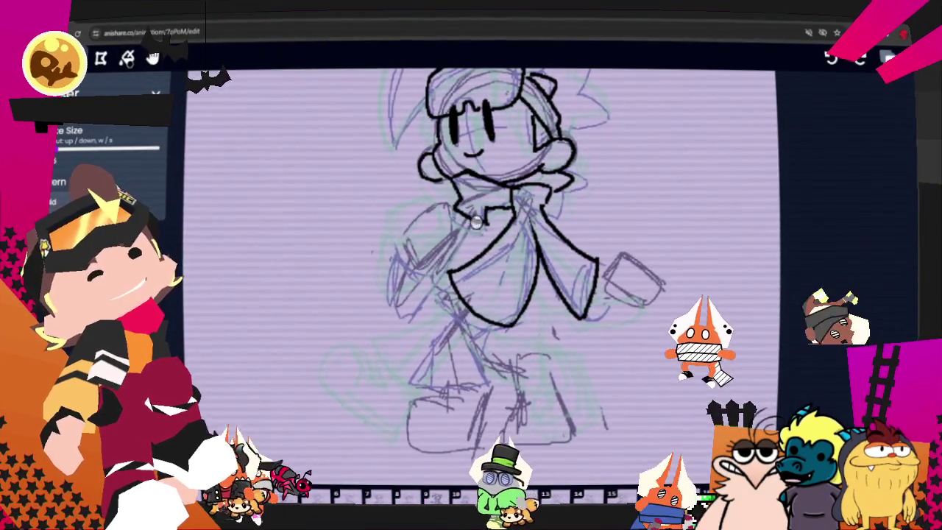
{"action": "key", "text": "c"}
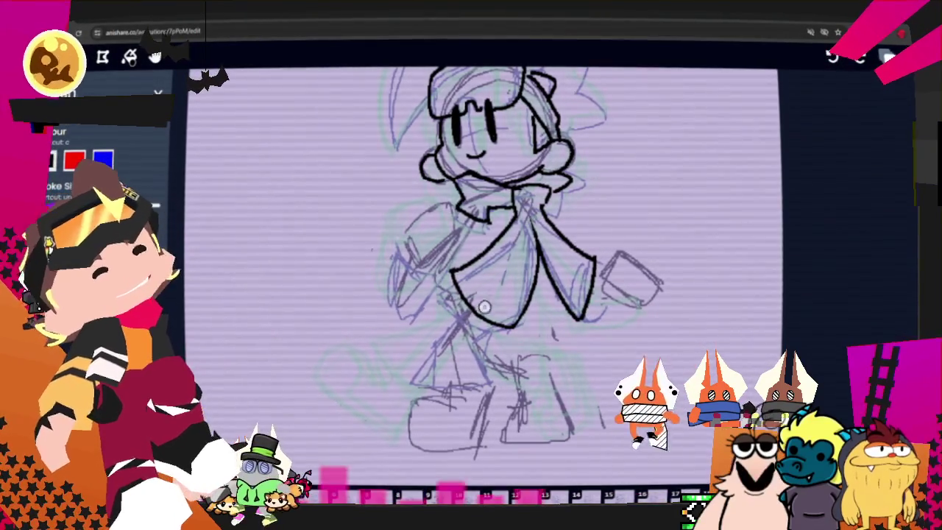
{"action": "left_click_drag", "start_coordinate": [416, 380], "coordinate": [469, 384]}
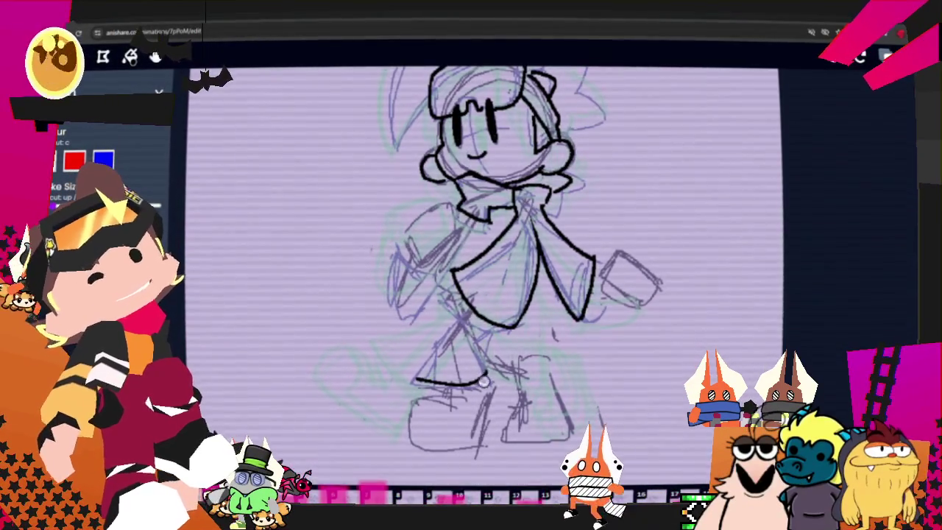
{"action": "key", "text": "ctrl+z"}
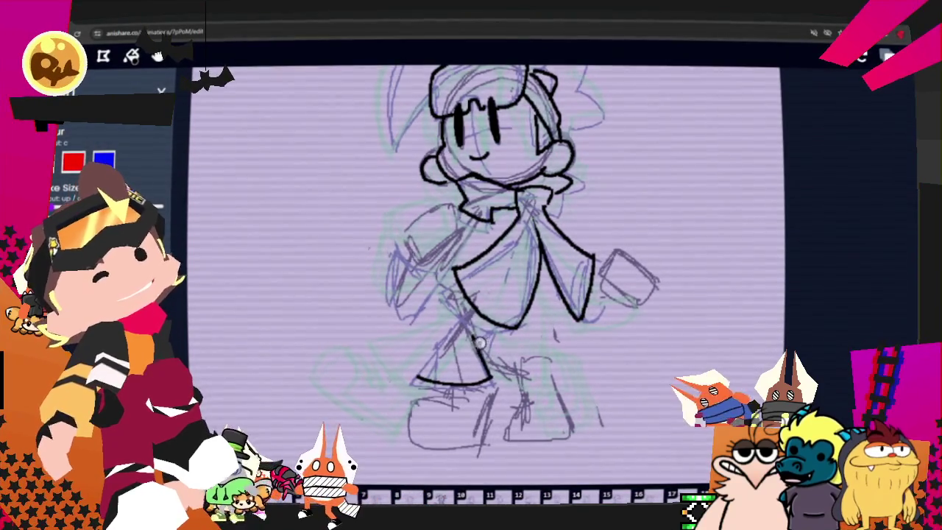
{"action": "left_click_drag", "start_coordinate": [488, 341], "coordinate": [496, 341]}
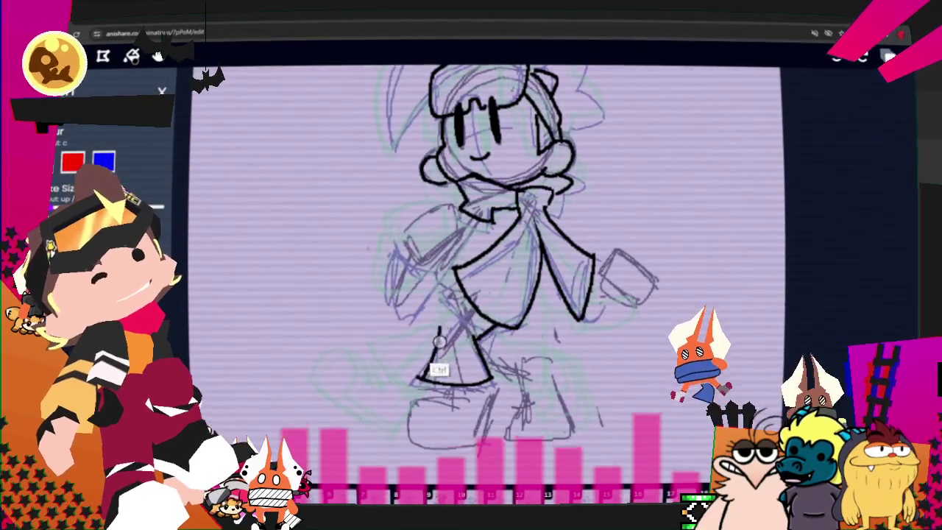
{"action": "left_click_drag", "start_coordinate": [417, 378], "coordinate": [439, 328]}
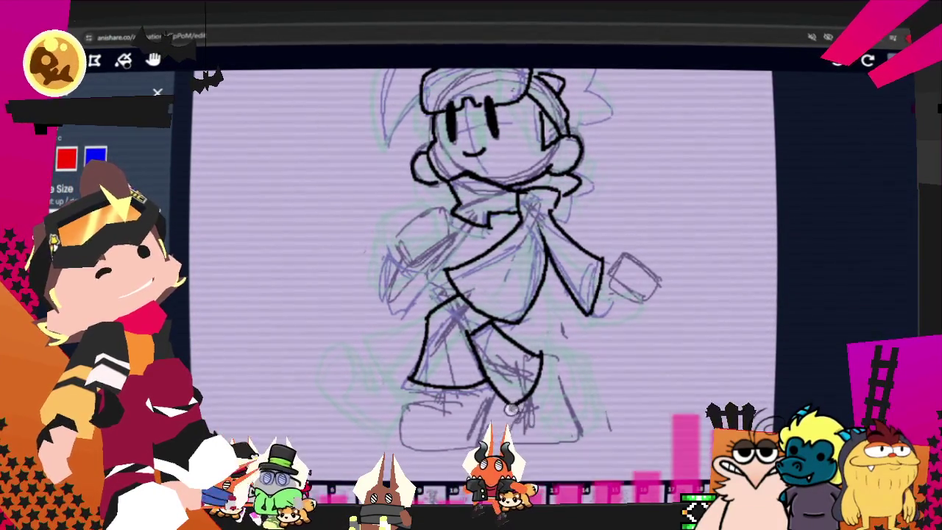
- Ink the front shoe outline and the back of the leg down to the shoe
{"action": "left_click_drag", "start_coordinate": [515, 409], "coordinate": [526, 439]}
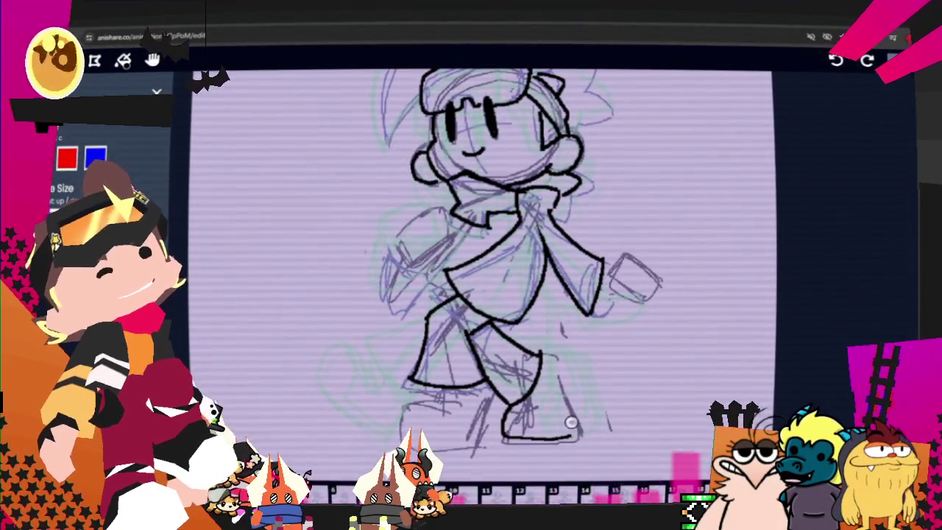
{"action": "mouse_move", "coordinate": [504, 440]}
{"action": "left_mouse_down"}
{"action": "mouse_move", "coordinate": [579, 433]}
{"action": "mouse_move", "coordinate": [545, 358]}
{"action": "left_mouse_up"}
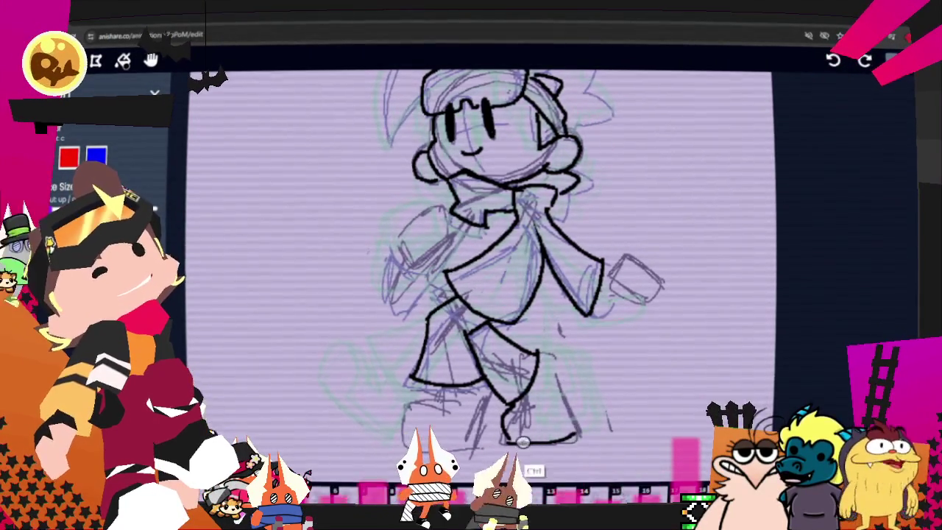
{"action": "left_click_drag", "start_coordinate": [553, 354], "coordinate": [576, 418]}
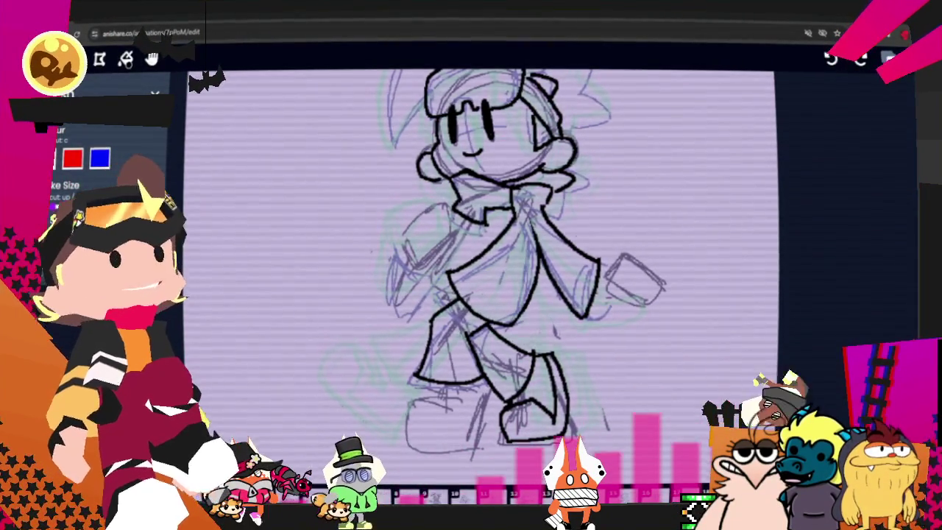
{"action": "key", "text": "e"}
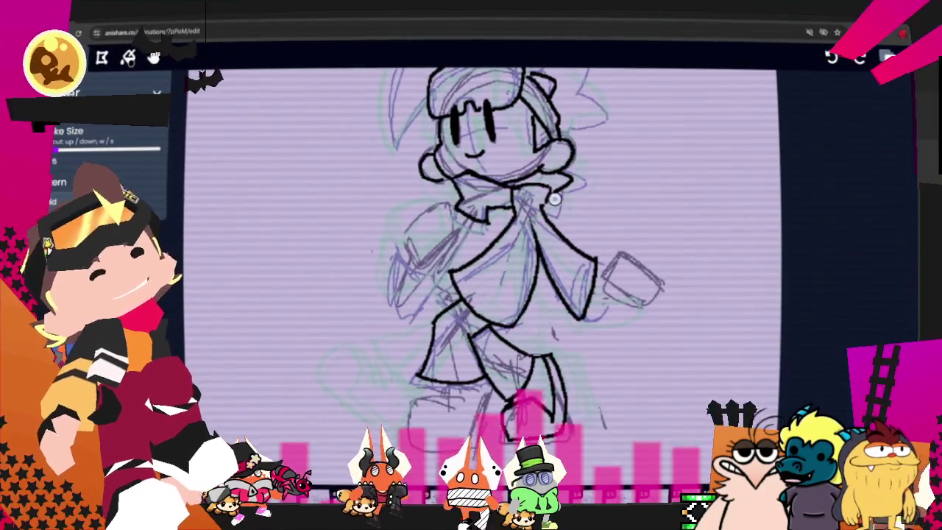
{"action": "key", "text": "p"}
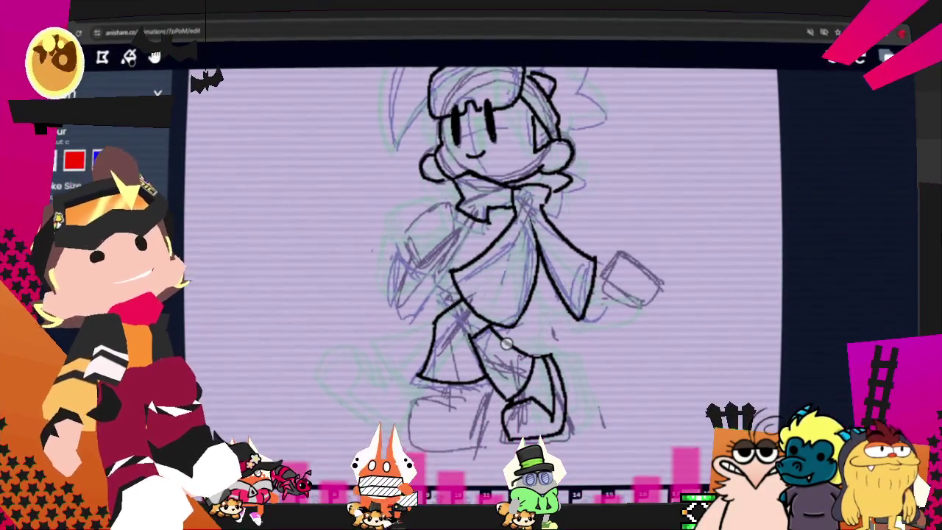
- Ink the upper and lower arm outline beneath the fist, undoing one bad stroke
{"action": "mouse_move", "coordinate": [450, 209]}
{"action": "left_mouse_down"}
{"action": "mouse_move", "coordinate": [403, 236]}
{"action": "mouse_move", "coordinate": [422, 267]}
{"action": "left_mouse_up"}
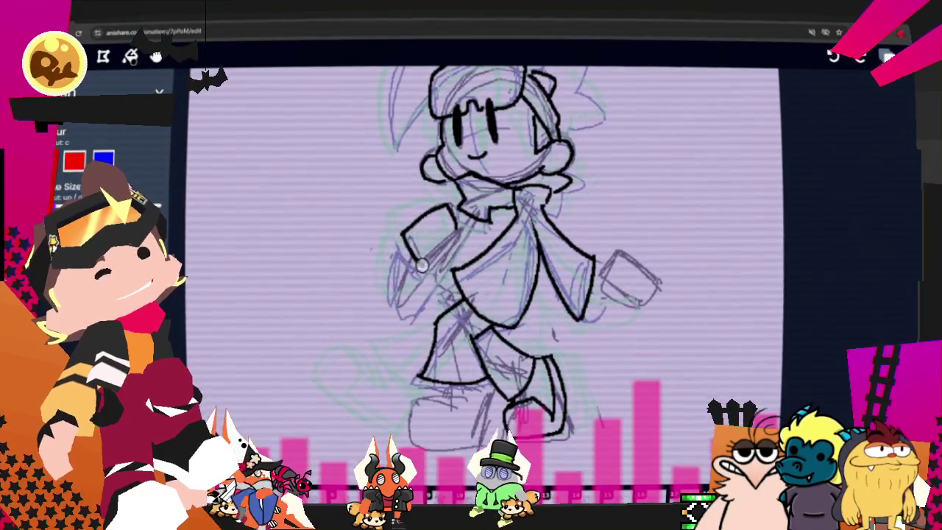
{"action": "key", "text": "ctrl+z"}
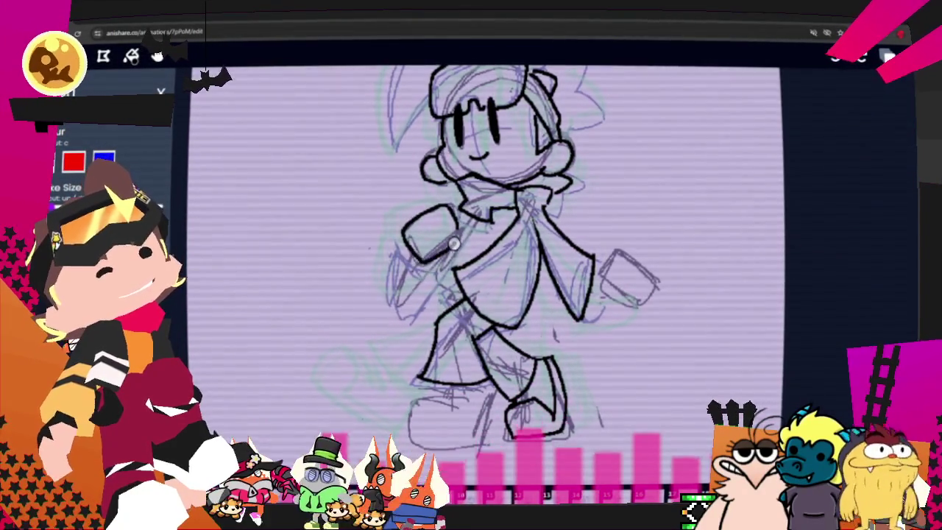
{"action": "key", "text": "ctrl"}
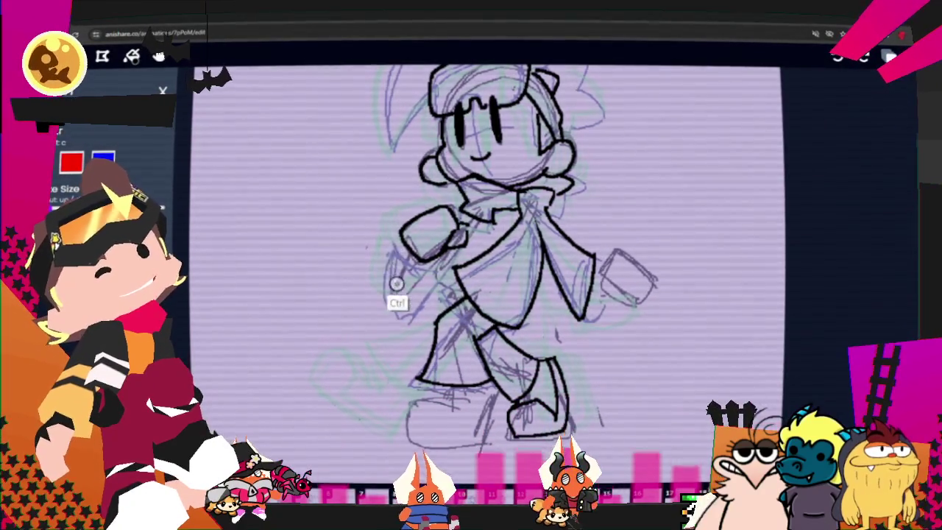
{"action": "left_click_drag", "start_coordinate": [388, 259], "coordinate": [444, 302]}
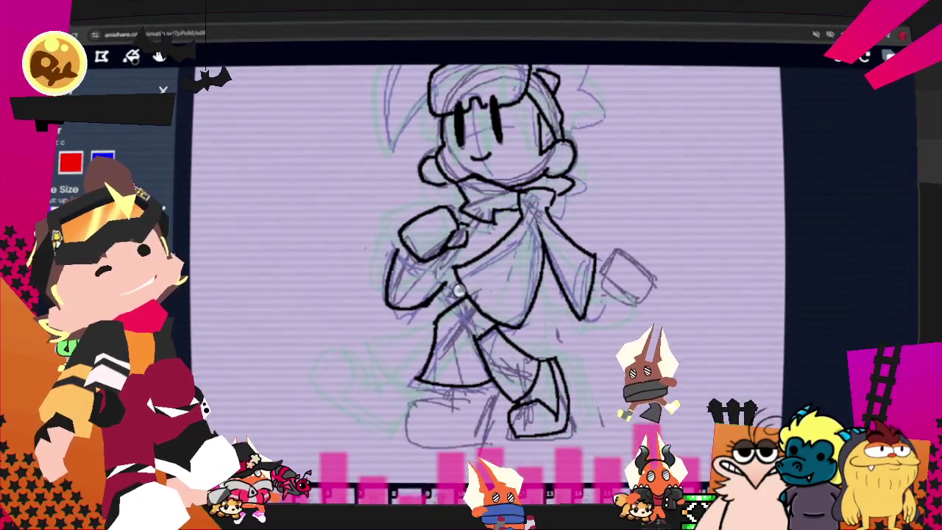
{"action": "key", "text": "ctrl"}
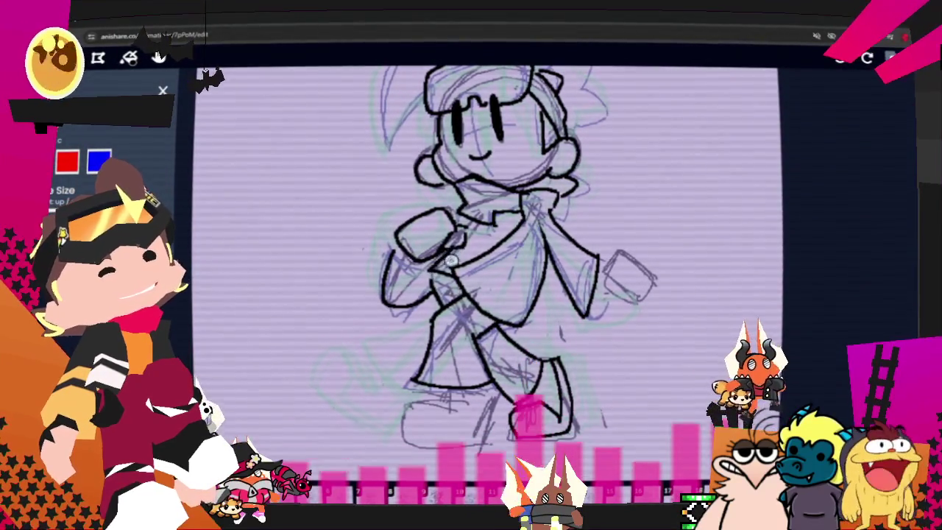
- Draw one bold black stroke outlining the back shoe beneath the legs
{"action": "key", "text": "ctrl"}
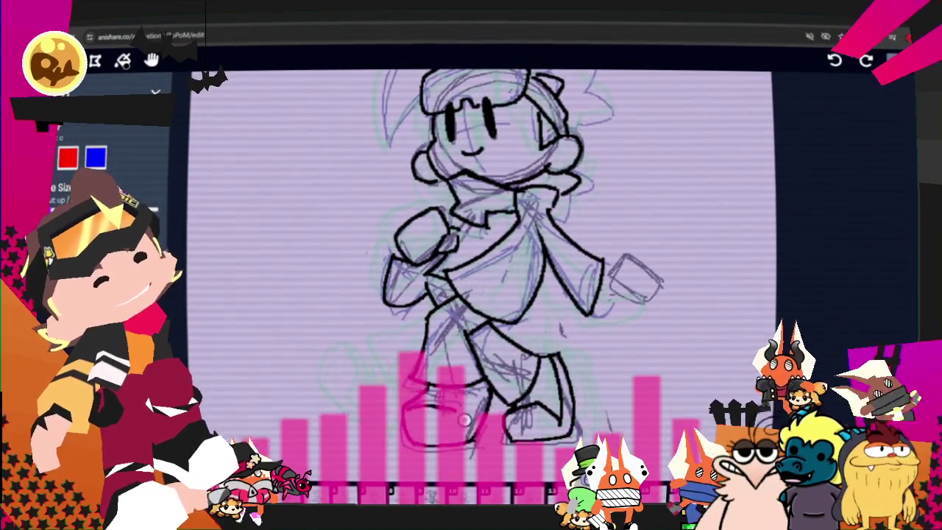
{"action": "left_click_drag", "start_coordinate": [410, 406], "coordinate": [482, 403]}
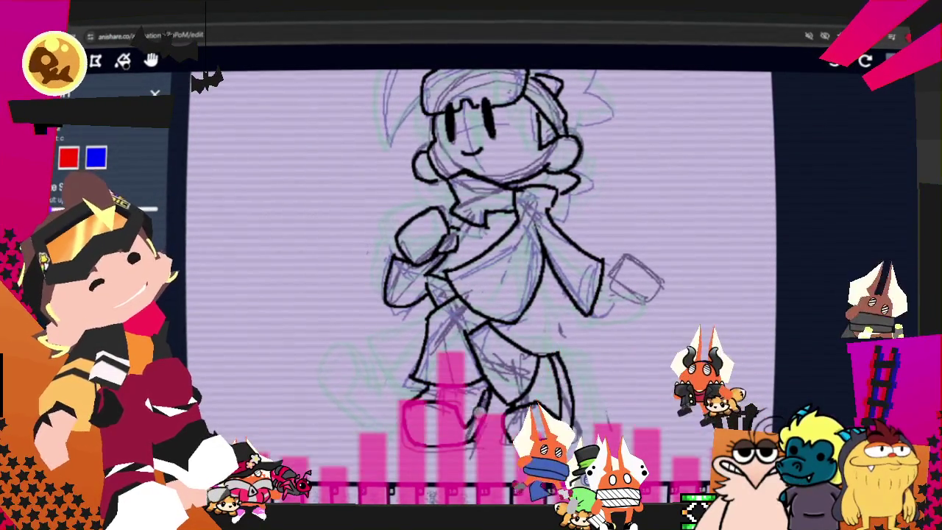
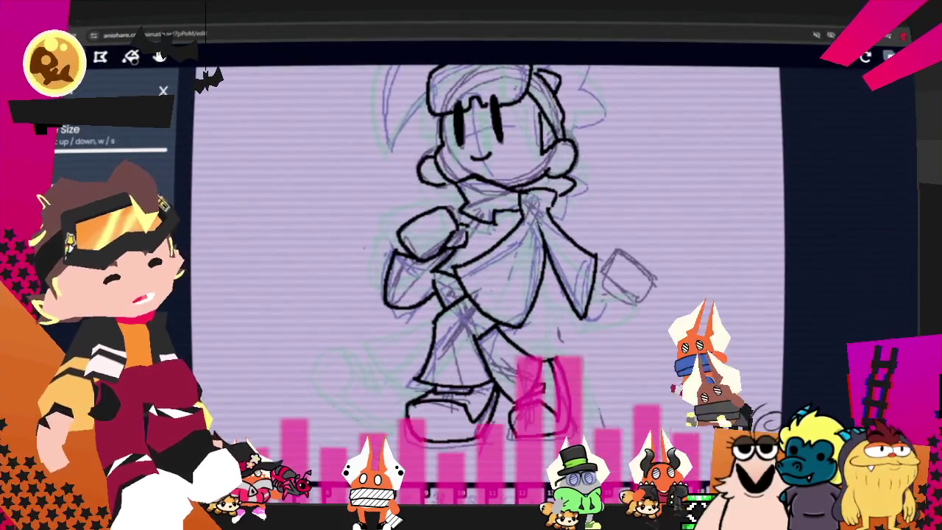
- Advance to the next frame and zoom in on the character's head
{"action": "key", "text": "Right"}
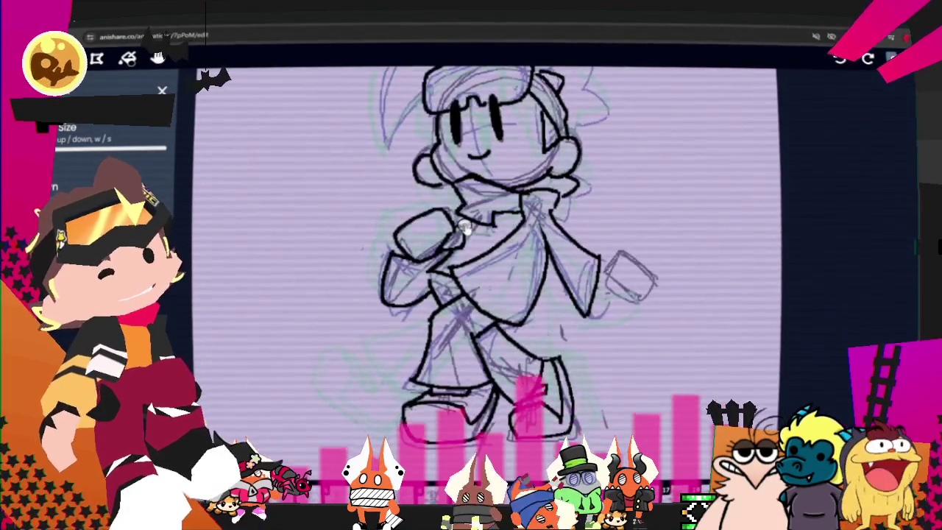
{"action": "scroll", "coordinate": [412, 250], "scroll_direction": "down", "scroll_amount": 3}
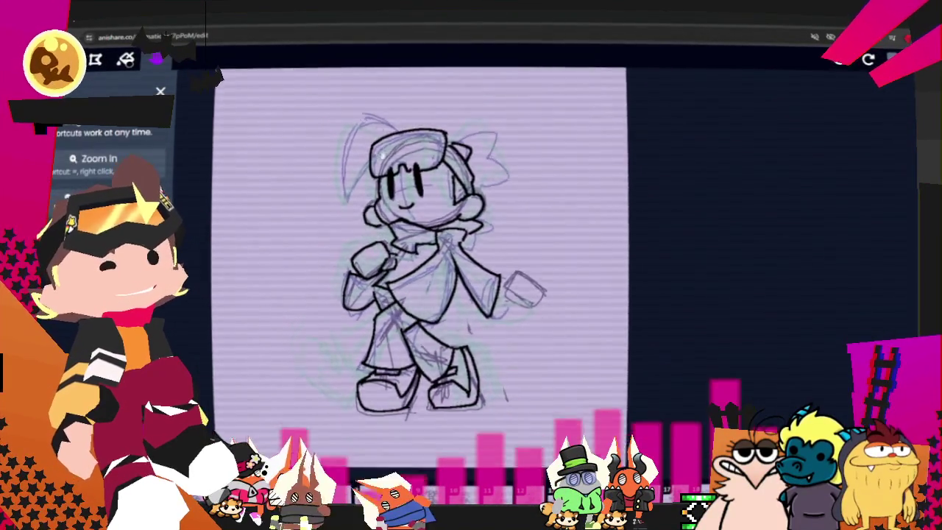
{"action": "scroll", "coordinate": [534, 296], "scroll_direction": "up", "scroll_amount": 2}
{"action": "scroll", "coordinate": [534, 296], "scroll_direction": "up", "scroll_amount": 2}
{"action": "scroll", "coordinate": [534, 295], "scroll_direction": "up", "scroll_amount": 1}
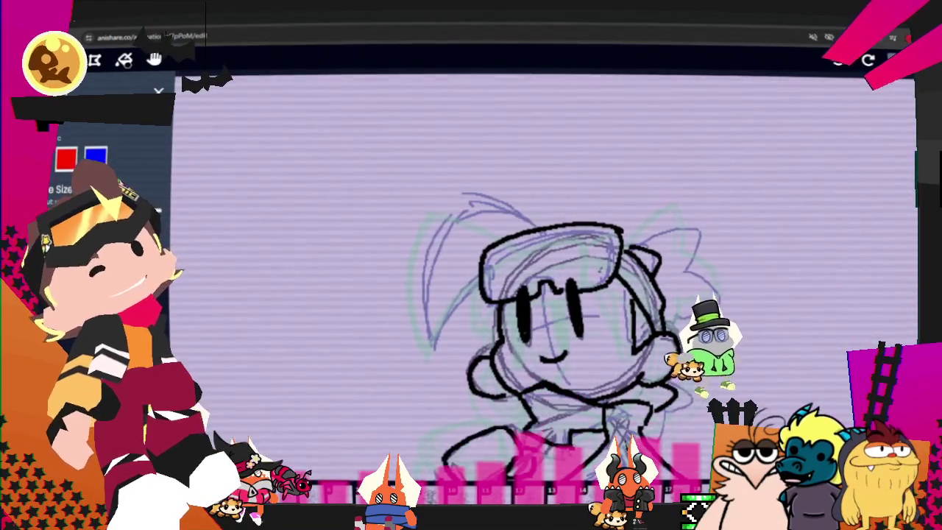
- Ink the head top, left bow loop, right cheek and right hair bow in black
{"action": "left_click_drag", "start_coordinate": [536, 223], "coordinate": [505, 209]}
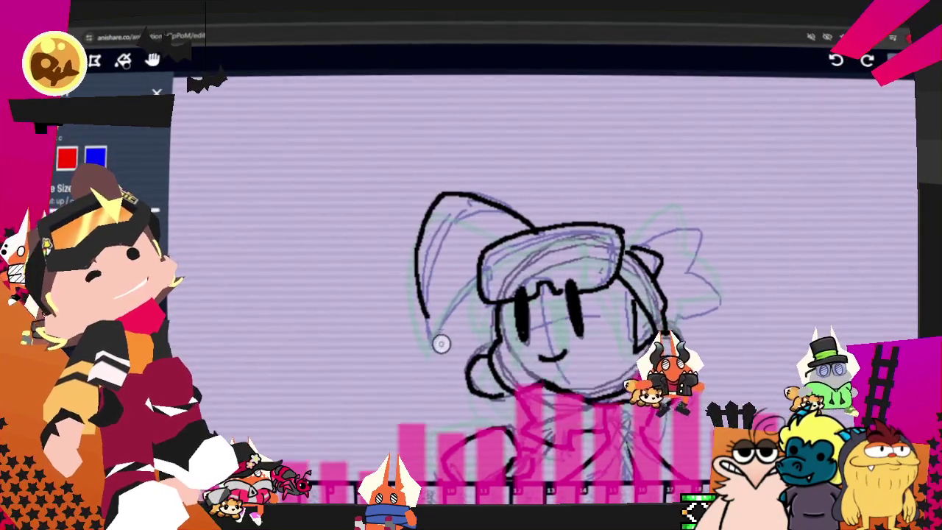
{"action": "left_click_drag", "start_coordinate": [436, 203], "coordinate": [483, 313]}
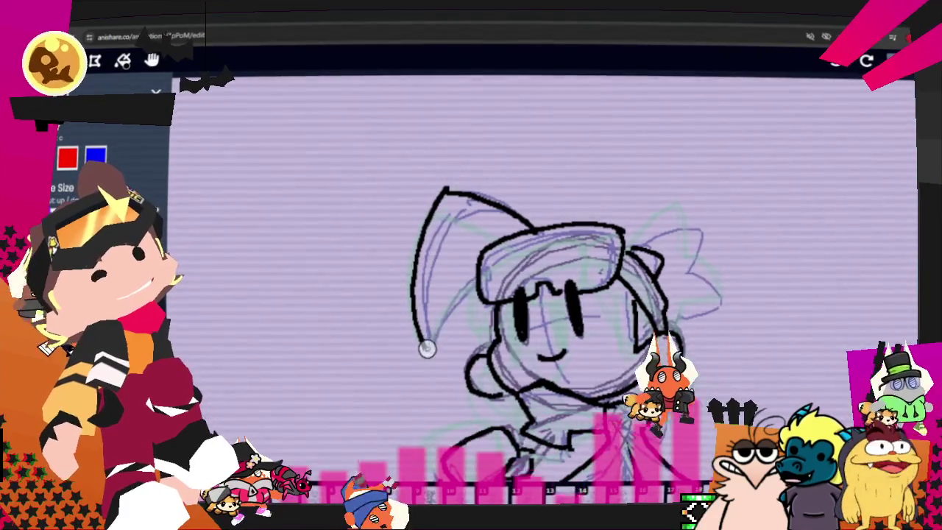
{"action": "left_click_drag", "start_coordinate": [635, 308], "coordinate": [642, 343]}
{"action": "left_click_drag", "start_coordinate": [627, 246], "coordinate": [683, 225]}
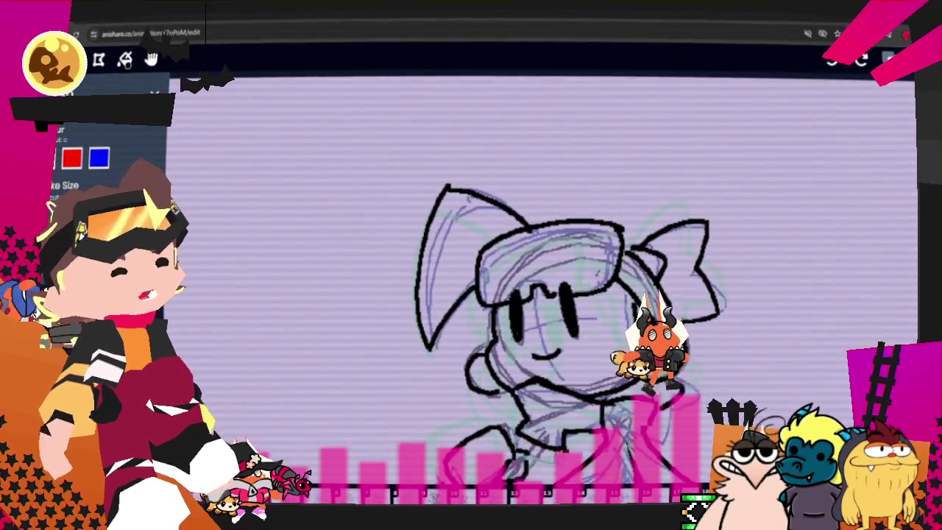
- Ink the outstretched hand's outline and an inner line, redrawing one badly placed stroke
{"action": "key", "text": "h"}
{"action": "left_click_drag", "start_coordinate": [326, 237], "coordinate": [283, 123]}
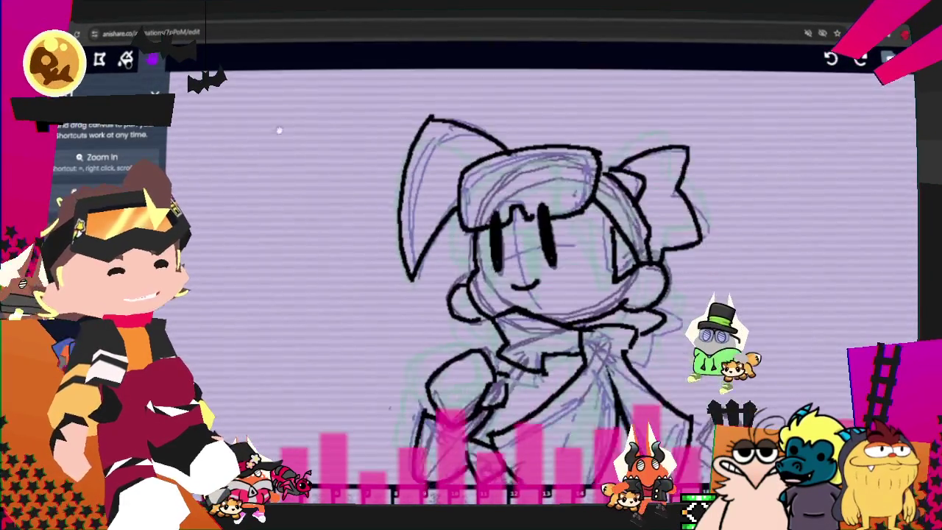
{"action": "scroll", "coordinate": [395, 215], "scroll_direction": "down", "scroll_amount": 2}
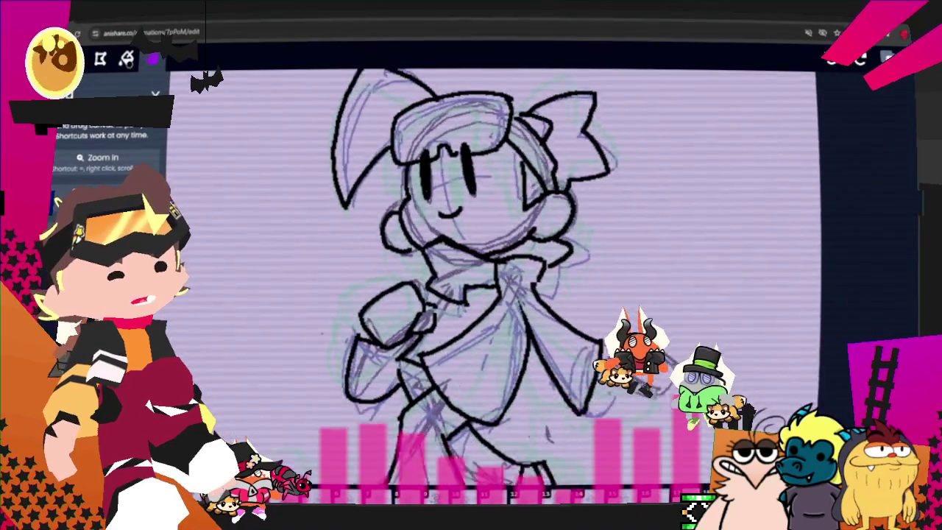
{"action": "scroll", "coordinate": [575, 312], "scroll_direction": "up", "scroll_amount": 2}
{"action": "scroll", "coordinate": [576, 313], "scroll_direction": "up", "scroll_amount": 2}
{"action": "scroll", "coordinate": [576, 313], "scroll_direction": "up", "scroll_amount": 2}
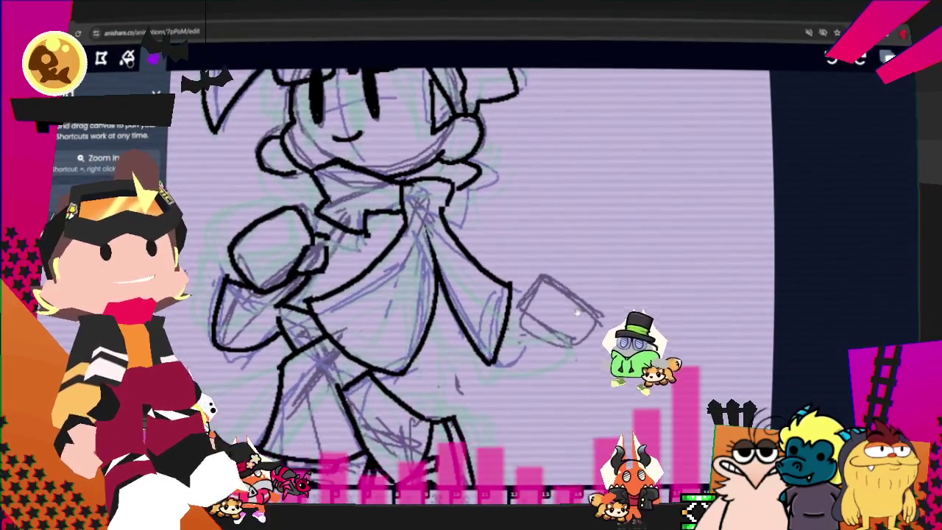
{"action": "key", "text": "b"}
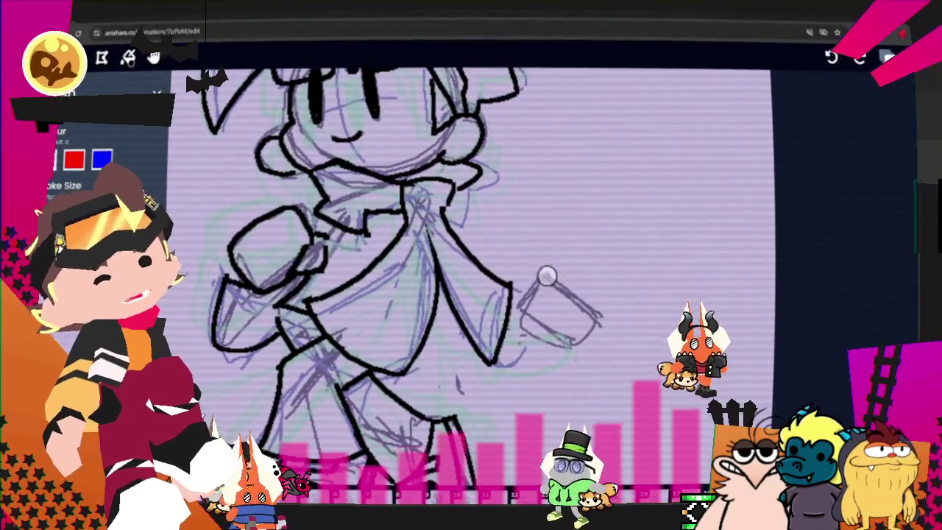
{"action": "mouse_move", "coordinate": [542, 278]}
{"action": "left_mouse_down"}
{"action": "mouse_move", "coordinate": [593, 318]}
{"action": "mouse_move", "coordinate": [544, 361]}
{"action": "left_mouse_up"}
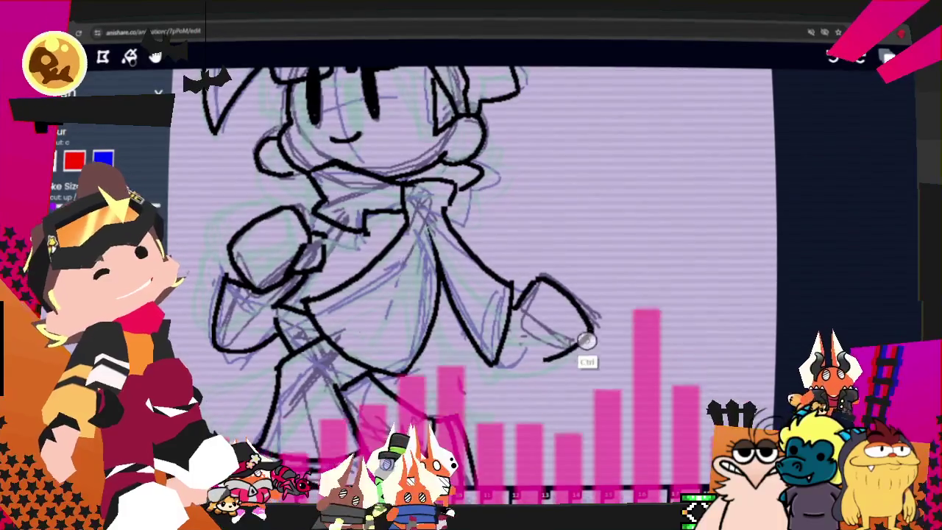
{"action": "key", "text": "ctrl+z"}
{"action": "left_click_drag", "start_coordinate": [594, 329], "coordinate": [549, 348]}
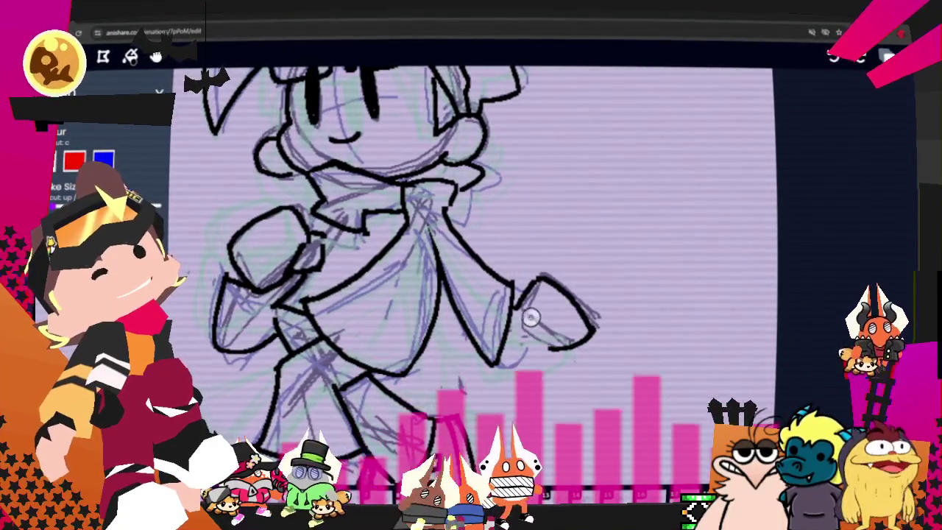
{"action": "left_click_drag", "start_coordinate": [528, 316], "coordinate": [548, 330]}
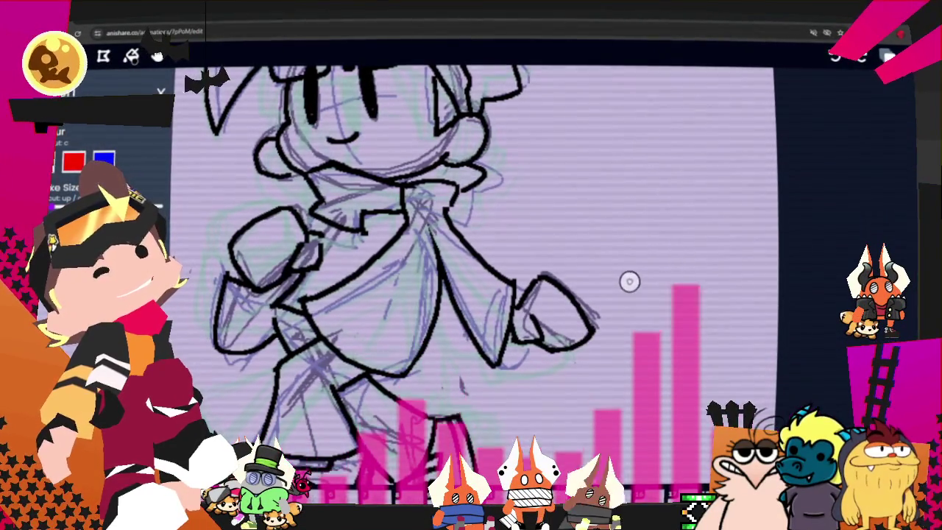
- Zoom in to check the inked hand, then zoom back out and shift the view right
{"action": "key", "text": "z"}
{"action": "left_click", "coordinate": [579, 318]}
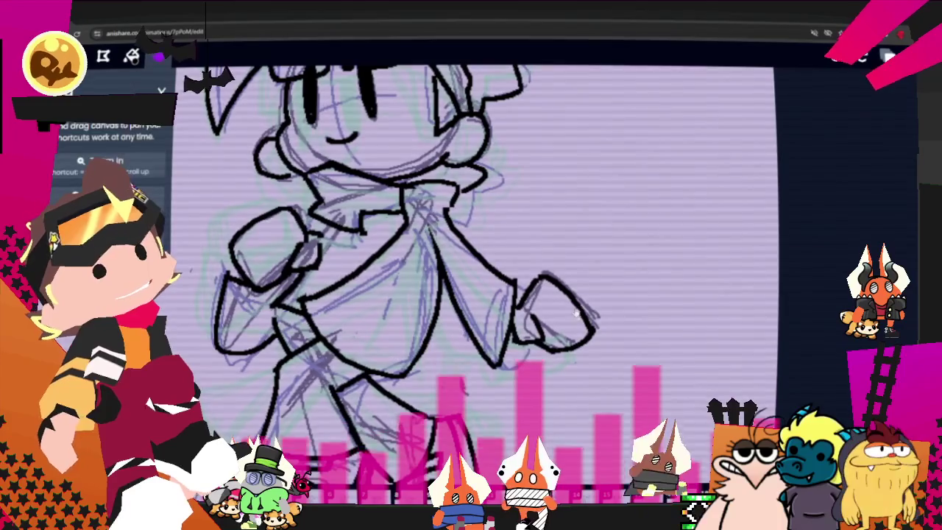
{"action": "scroll", "coordinate": [559, 302], "scroll_direction": "down", "scroll_amount": 2}
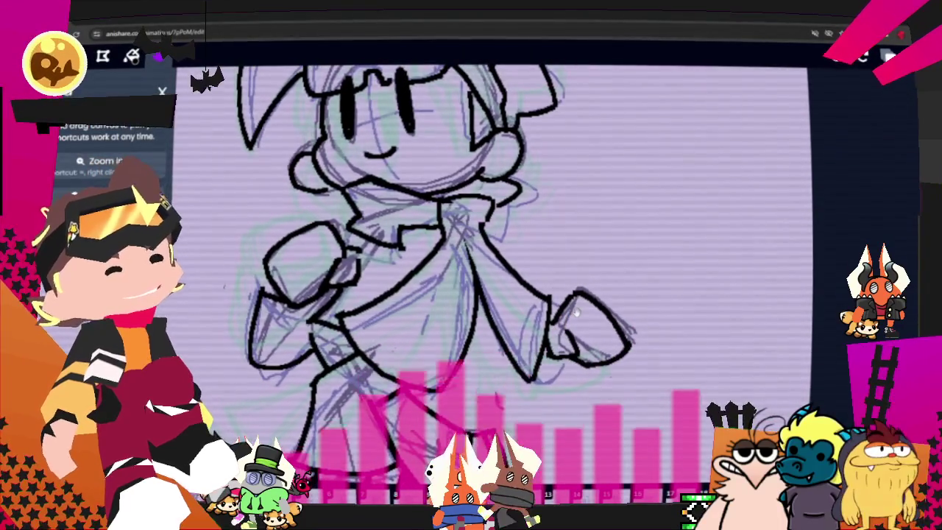
{"action": "scroll", "coordinate": [530, 284], "scroll_direction": "down", "scroll_amount": 2}
{"action": "scroll", "coordinate": [501, 265], "scroll_direction": "down", "scroll_amount": 2}
{"action": "scroll", "coordinate": [471, 247], "scroll_direction": "down", "scroll_amount": 2}
{"action": "scroll", "coordinate": [459, 242], "scroll_direction": "up", "scroll_amount": 1}
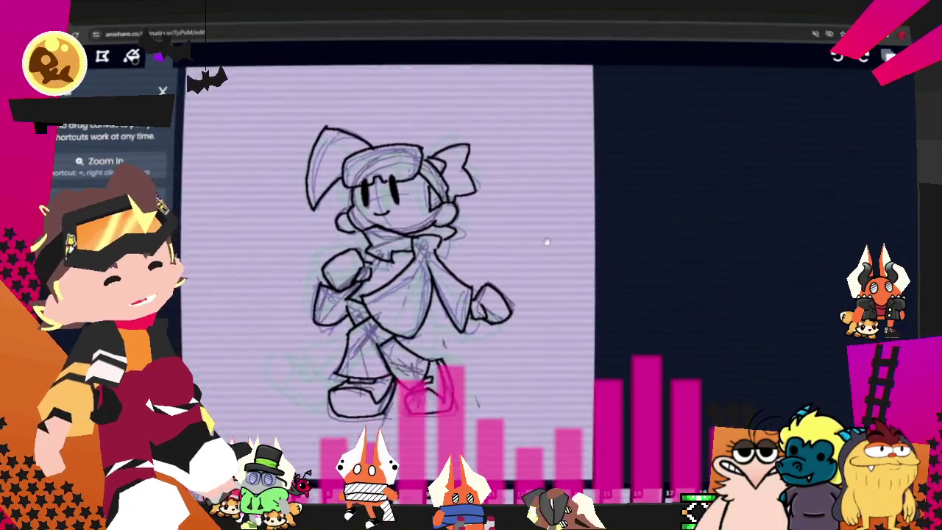
{"action": "mouse_move", "coordinate": [409, 280]}
{"action": "left_mouse_down"}
{"action": "mouse_move", "coordinate": [476, 280]}
{"action": "mouse_move", "coordinate": [404, 280]}
{"action": "left_mouse_up"}
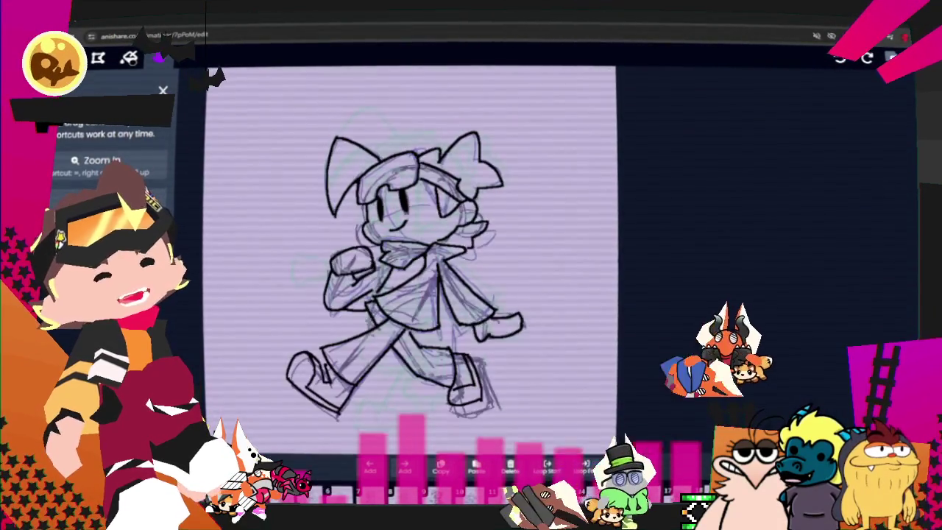
{"action": "key", "text": "Right"}
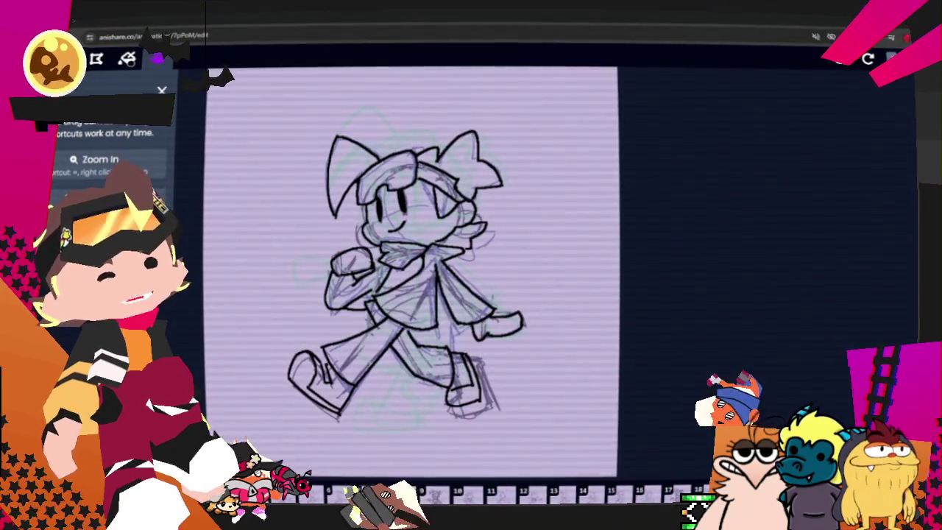
{"action": "key", "text": "Left"}
{"action": "key", "text": "Right"}
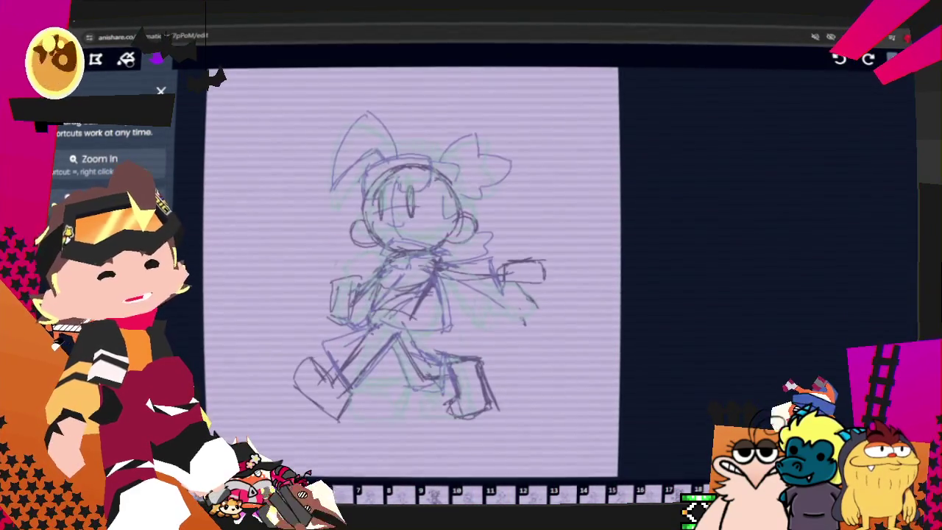
{"action": "key", "text": "Right"}
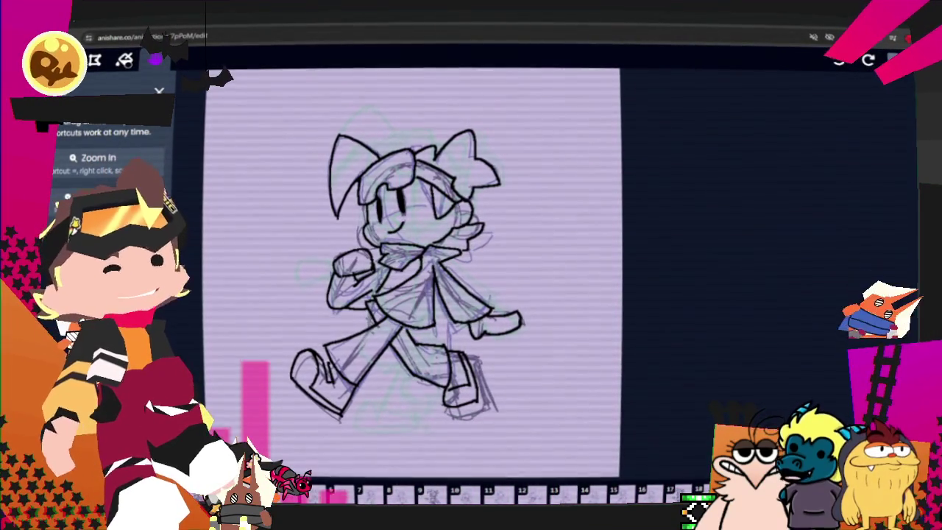
{"action": "scroll", "coordinate": [92, 150], "scroll_direction": "down", "scroll_amount": 3}
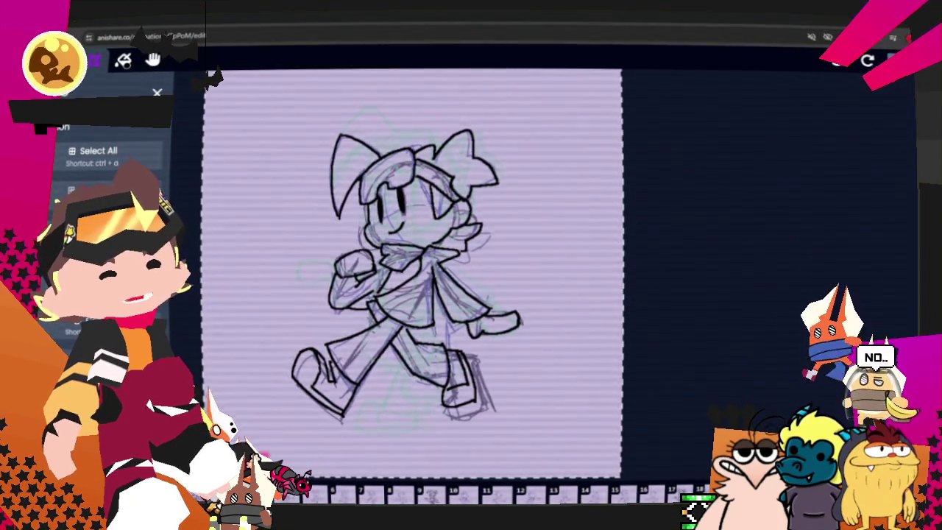
{"action": "key", "text": "Left"}
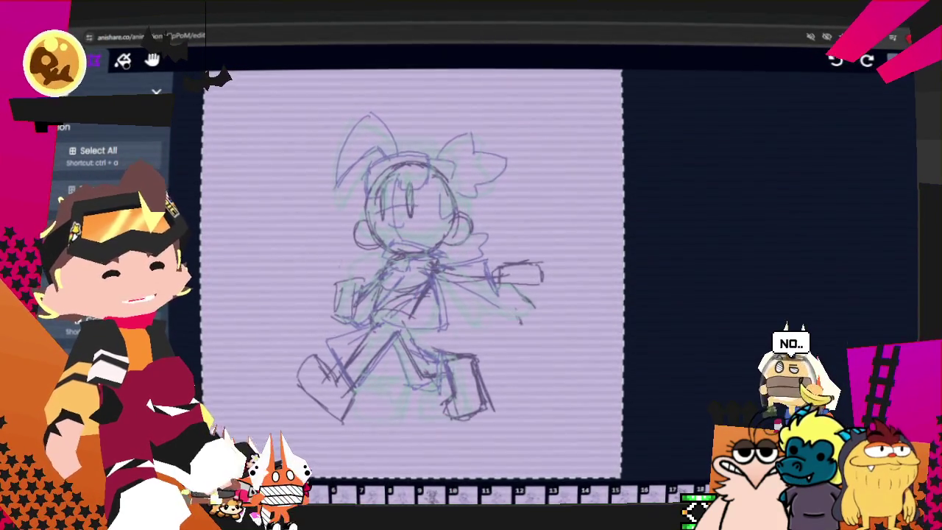
{"action": "key", "text": "Right"}
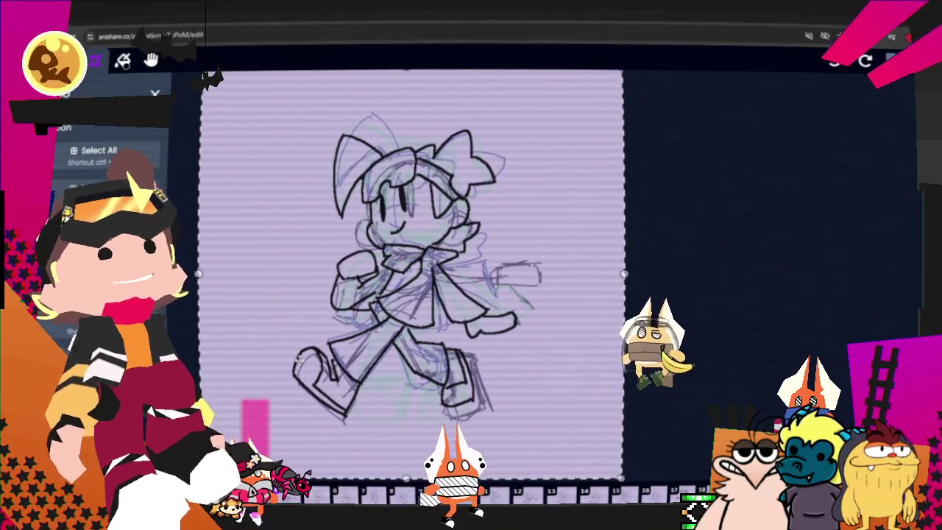
{"action": "scroll", "coordinate": [110, 147], "scroll_direction": "down", "scroll_amount": 3}
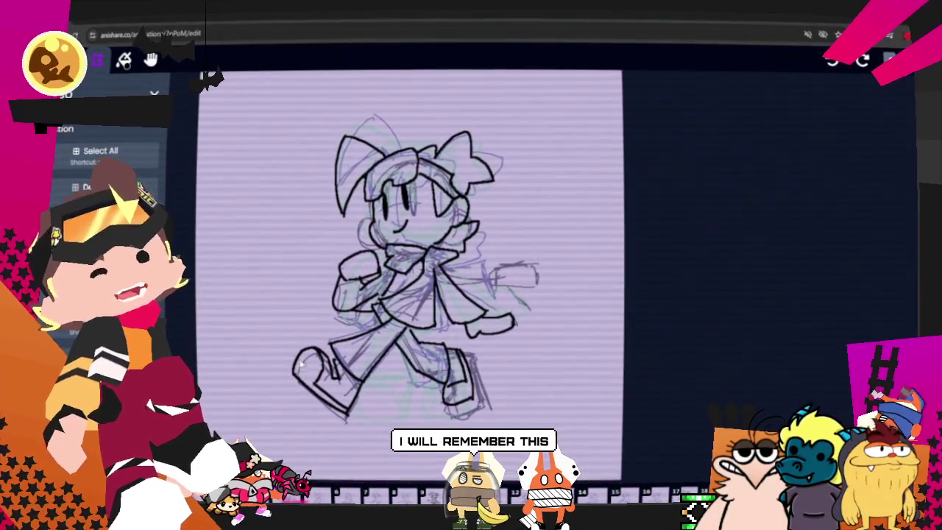
{"action": "key", "text": "b"}
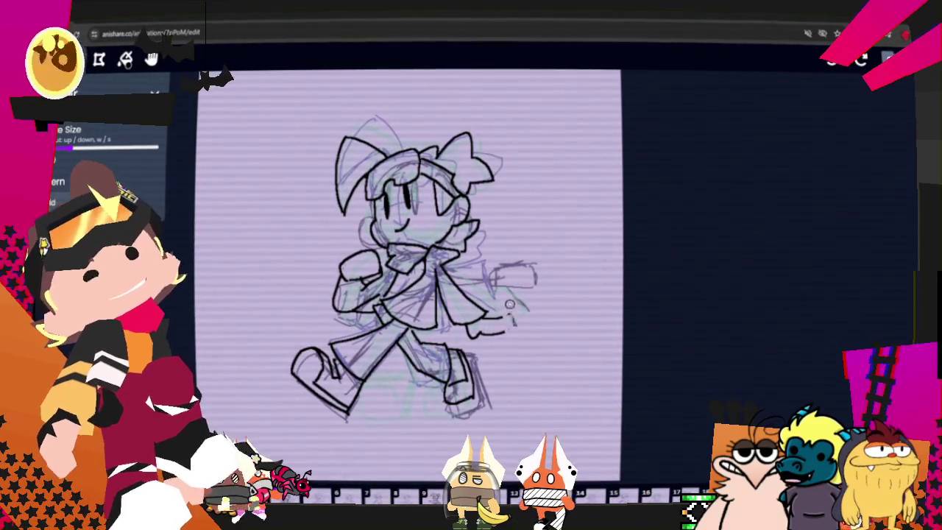
- Redo the back hand stroke with a thicker brush and ink lines along the arm and chest
{"action": "left_click_drag", "start_coordinate": [470, 335], "coordinate": [508, 332]}
{"action": "key", "text": "ctrl+z"}
{"action": "key", "text": "w"}
{"action": "key", "text": "w"}
{"action": "key", "text": "w"}
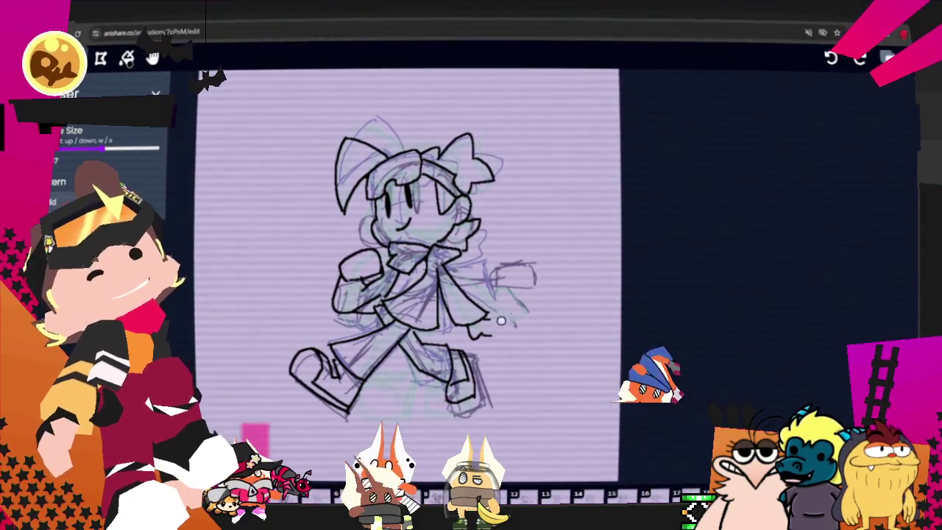
{"action": "left_click_drag", "start_coordinate": [479, 307], "coordinate": [445, 272]}
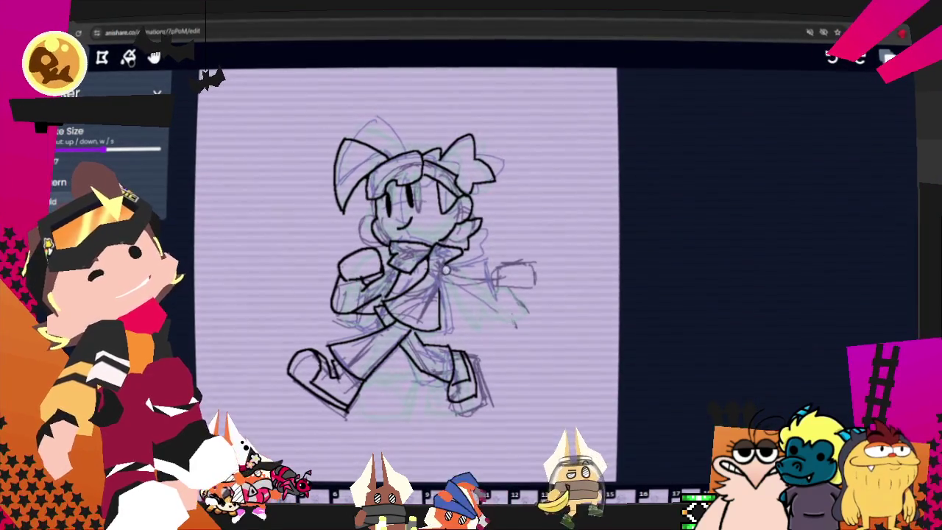
{"action": "left_click_drag", "start_coordinate": [444, 271], "coordinate": [366, 297]}
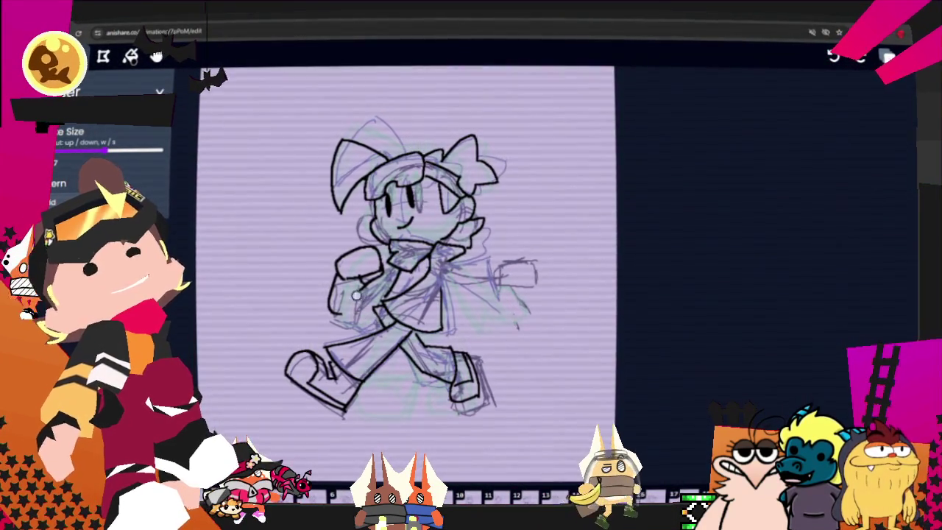
{"action": "left_click_drag", "start_coordinate": [366, 277], "coordinate": [323, 278]}
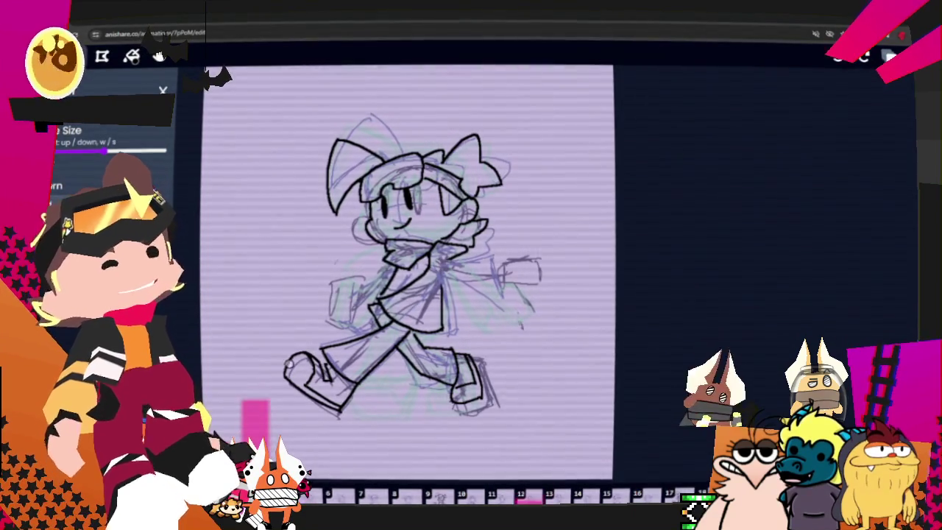
- Zoom in and ink the outstretched arm line and hand tip, redrawing the tip fuller
{"action": "scroll", "coordinate": [427, 234], "scroll_direction": "up", "scroll_amount": 2}
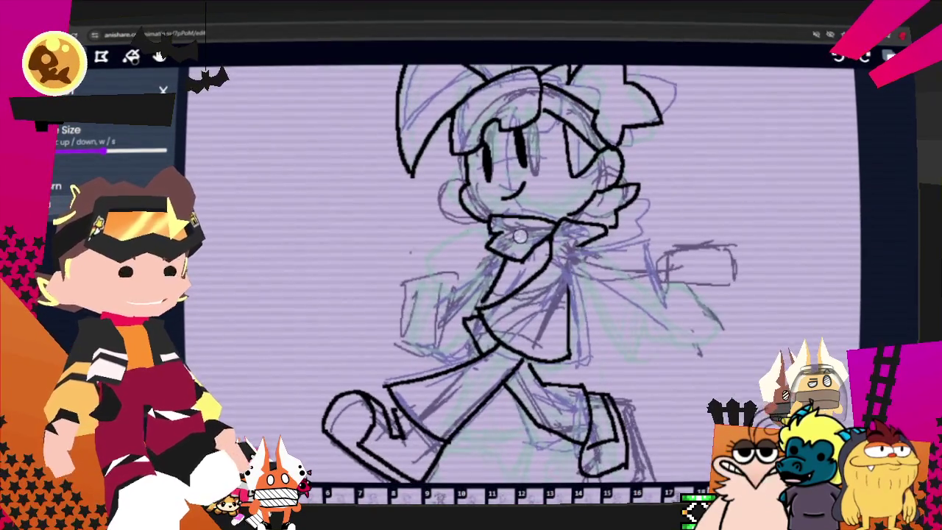
{"action": "key", "text": "="}
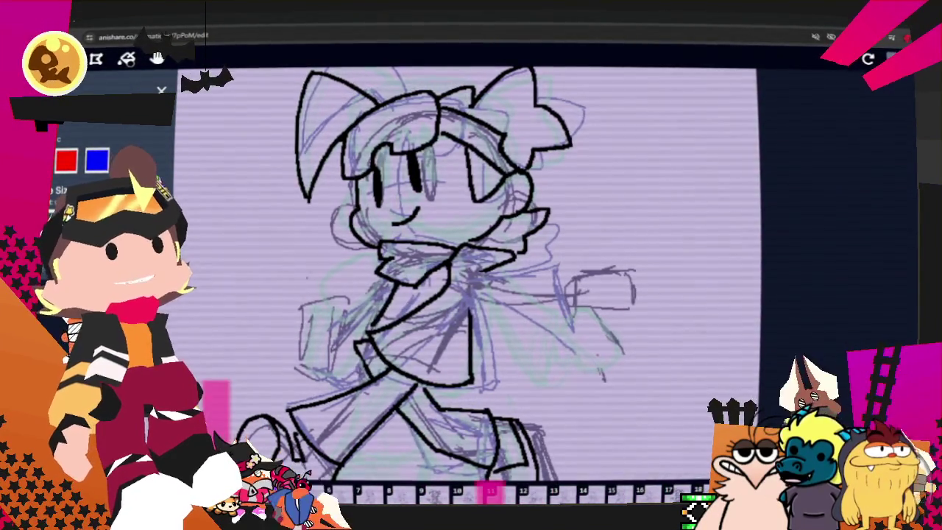
{"action": "left_click_drag", "start_coordinate": [471, 274], "coordinate": [574, 267]}
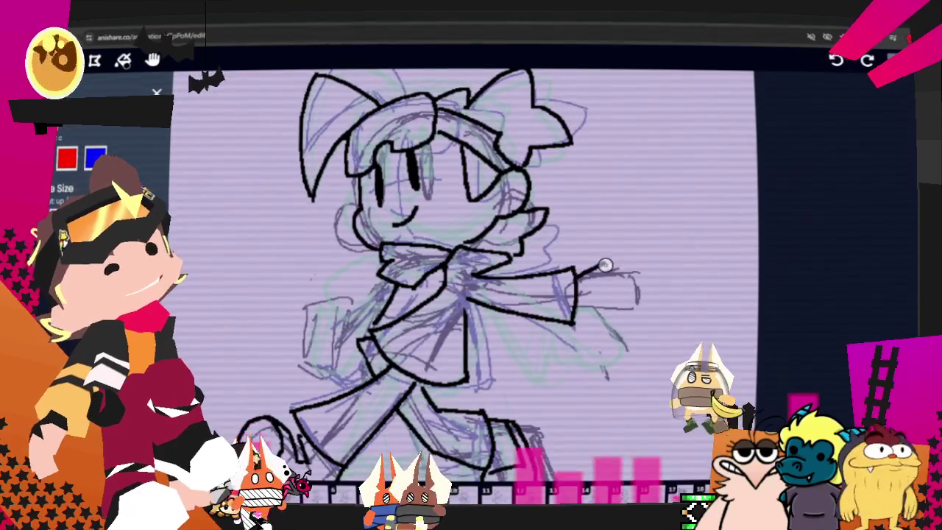
{"action": "left_click_drag", "start_coordinate": [618, 270], "coordinate": [644, 307]}
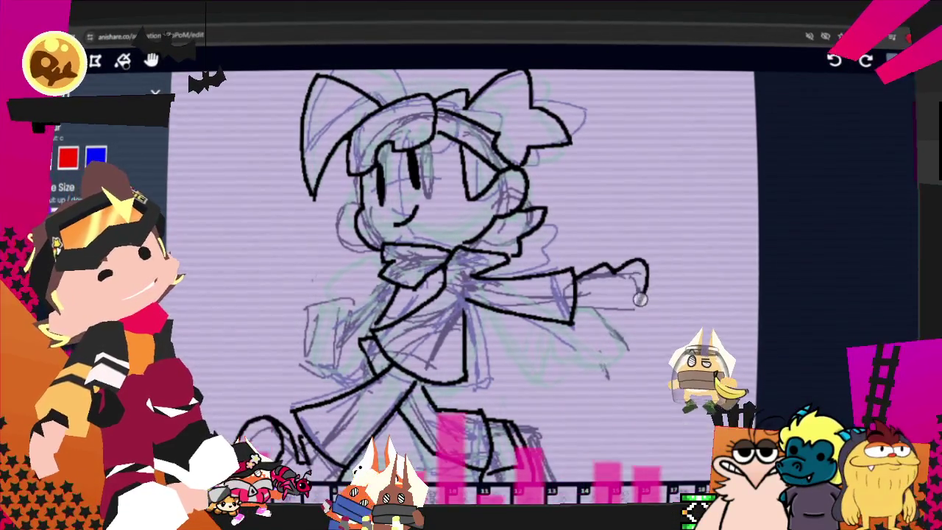
{"action": "left_click_drag", "start_coordinate": [626, 271], "coordinate": [639, 313]}
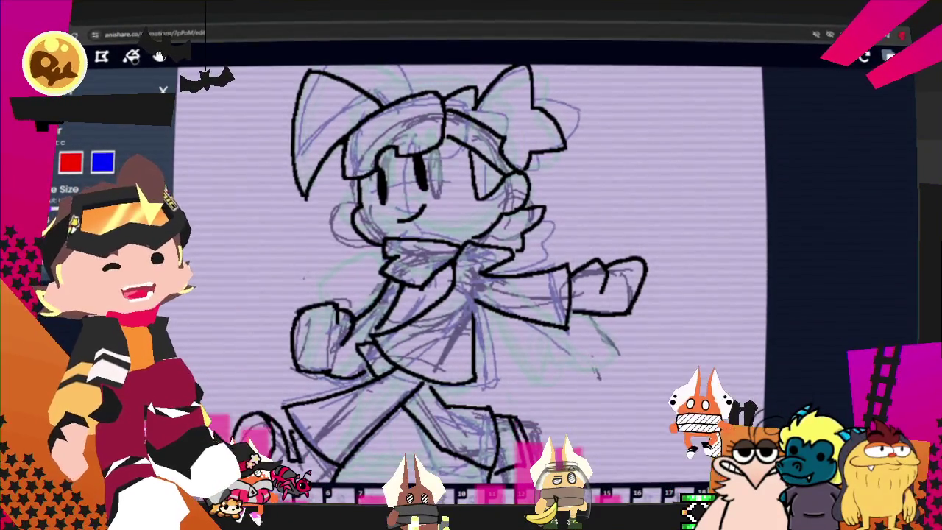
- Try a curve at the left of the face, then undo it
{"action": "scroll", "coordinate": [111, 162], "scroll_direction": "down", "scroll_amount": 2}
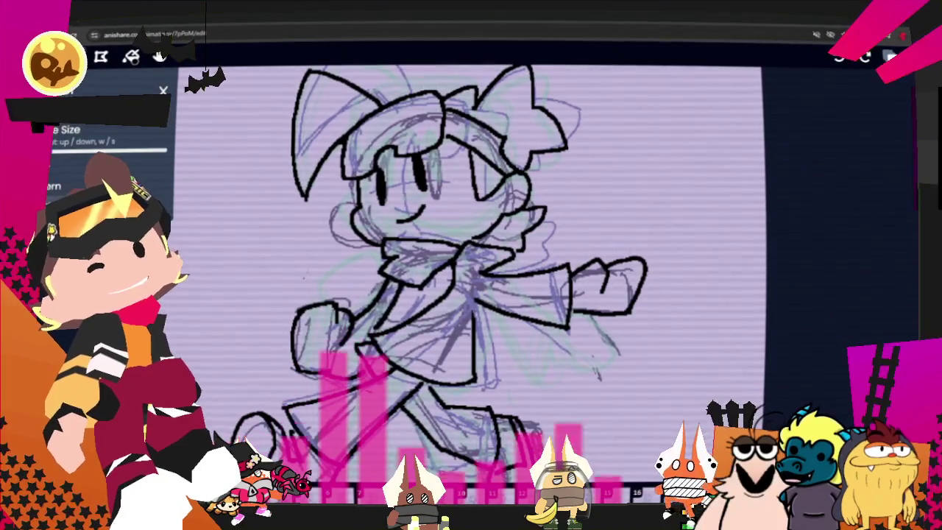
{"action": "scroll", "coordinate": [471, 280], "scroll_direction": "up", "scroll_amount": 2}
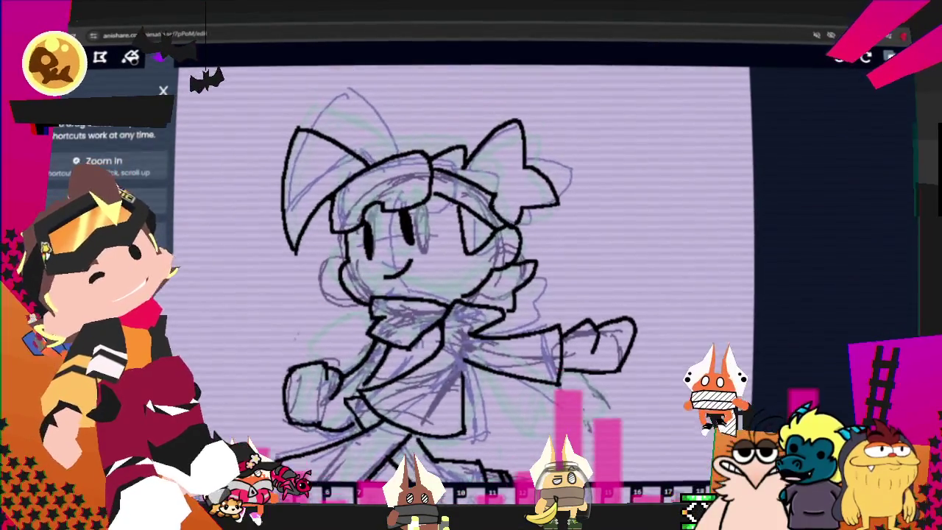
{"action": "key", "text": "b"}
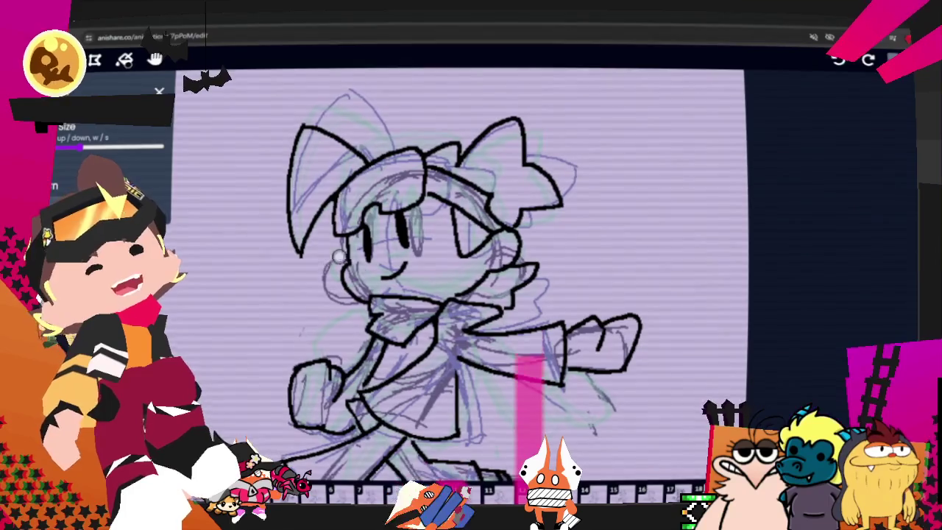
{"action": "left_click_drag", "start_coordinate": [345, 262], "coordinate": [348, 291]}
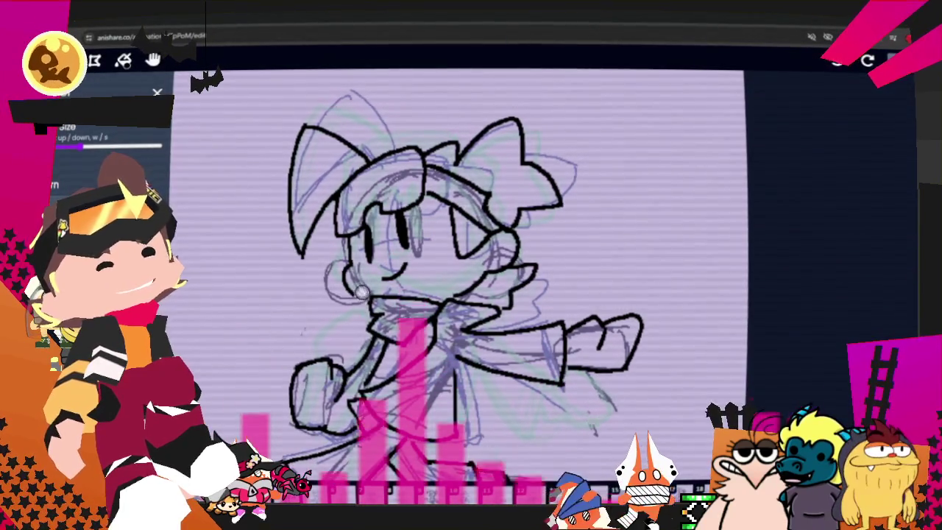
{"action": "key", "text": "ctrl+z"}
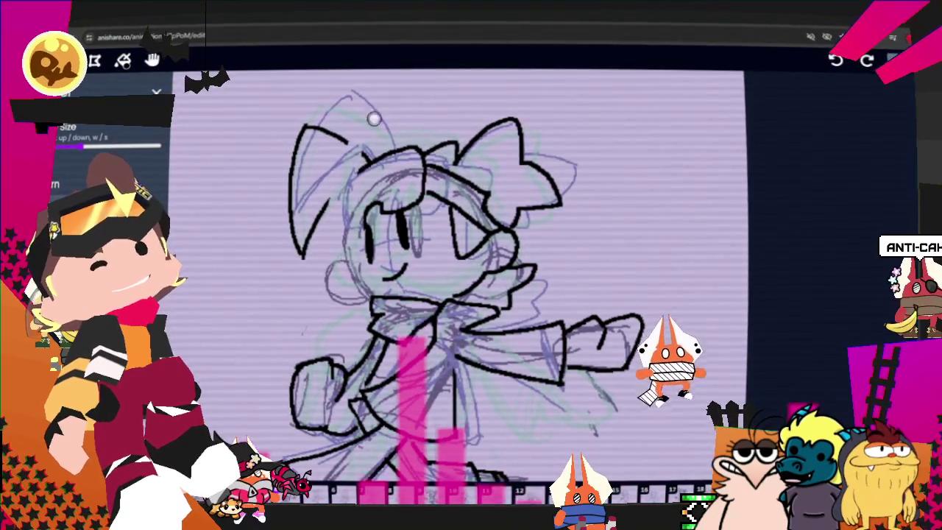
- Erase the ink on the left bow outline, head top and eyes
{"action": "left_click_drag", "start_coordinate": [294, 243], "coordinate": [335, 132]}
{"action": "left_click_drag", "start_coordinate": [316, 209], "coordinate": [443, 103]}
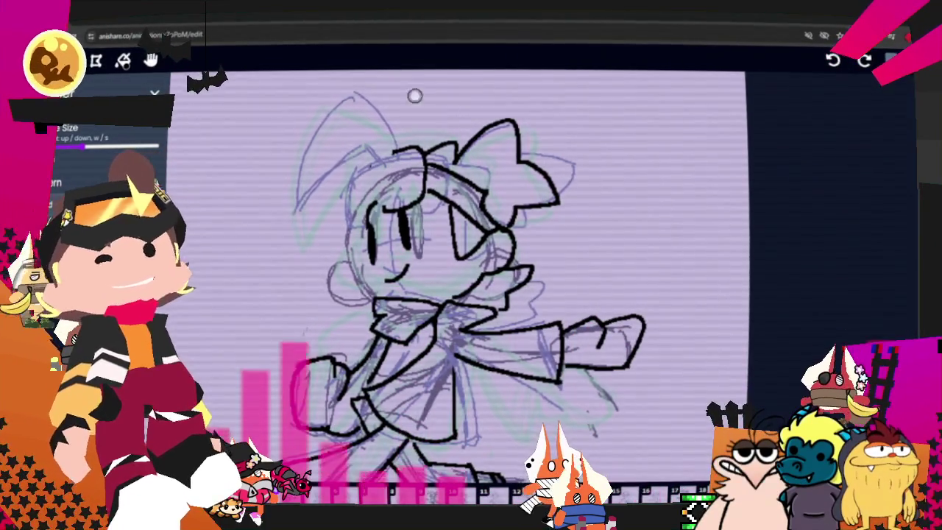
{"action": "mouse_move", "coordinate": [374, 177]}
{"action": "left_mouse_down"}
{"action": "mouse_move", "coordinate": [493, 115]}
{"action": "mouse_move", "coordinate": [540, 219]}
{"action": "left_mouse_up"}
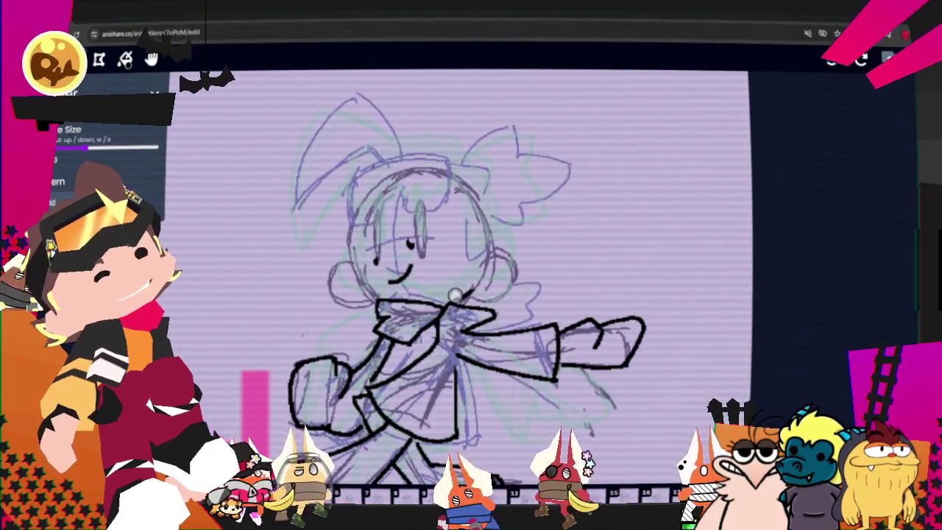
- Erase the old eye and smile ink, then brush a fresh second eye stroke
{"action": "left_click_drag", "start_coordinate": [409, 243], "coordinate": [390, 272]}
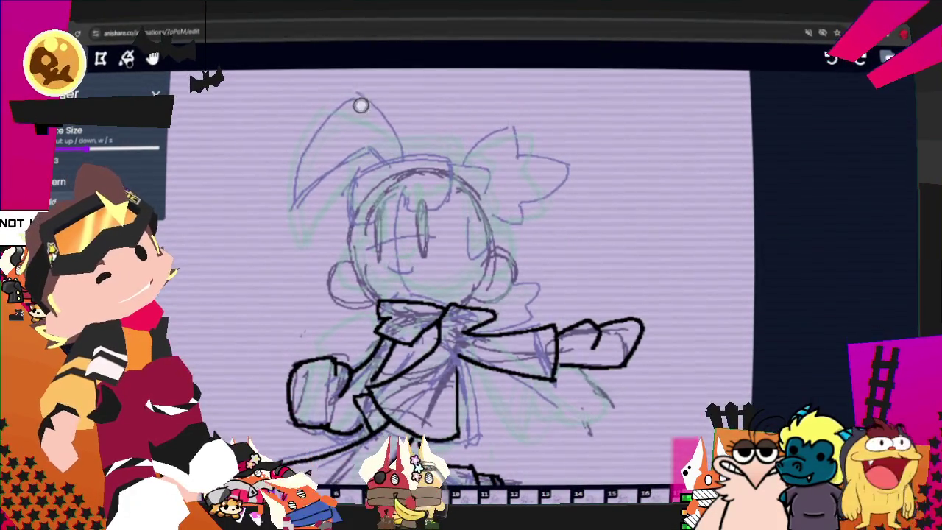
{"action": "key", "text": "b"}
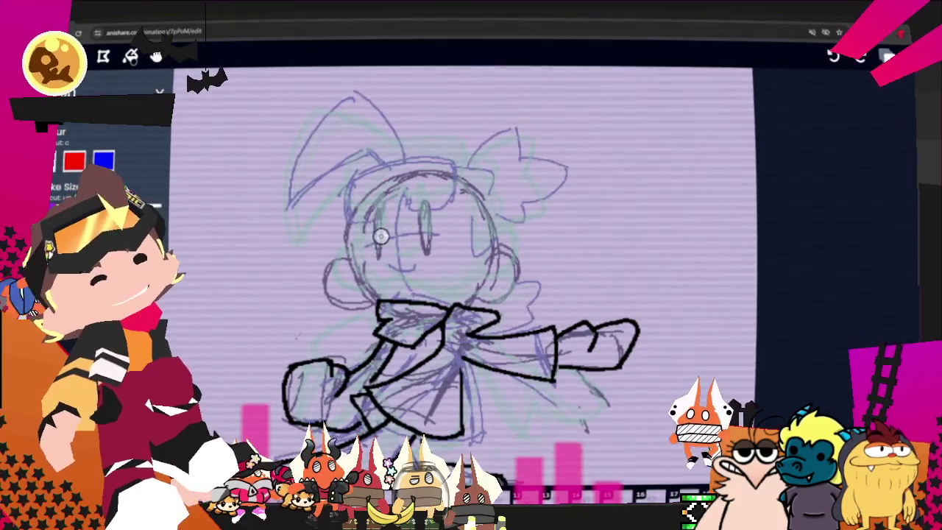
{"action": "left_click_drag", "start_coordinate": [424, 212], "coordinate": [424, 250]}
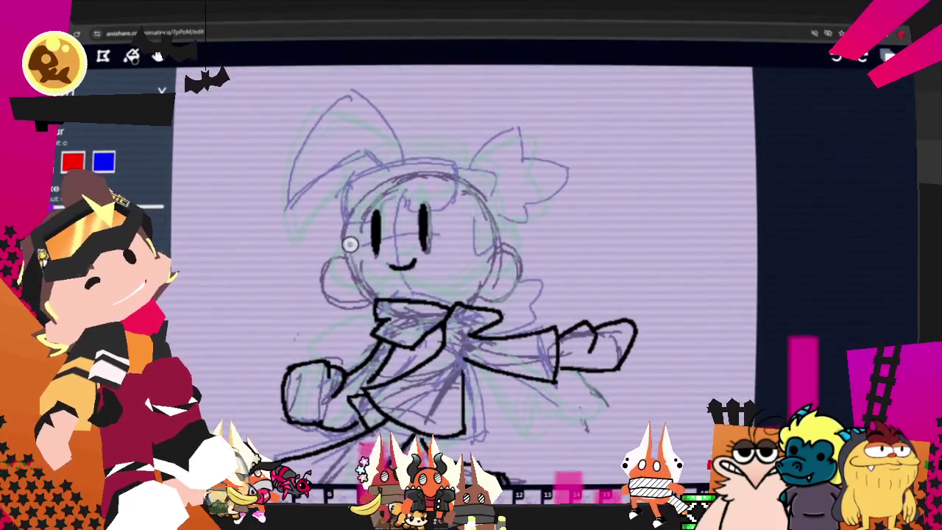
- Ink the left face side, right head side, head outline and the left bow's curves
{"action": "left_click_drag", "start_coordinate": [344, 252], "coordinate": [377, 296]}
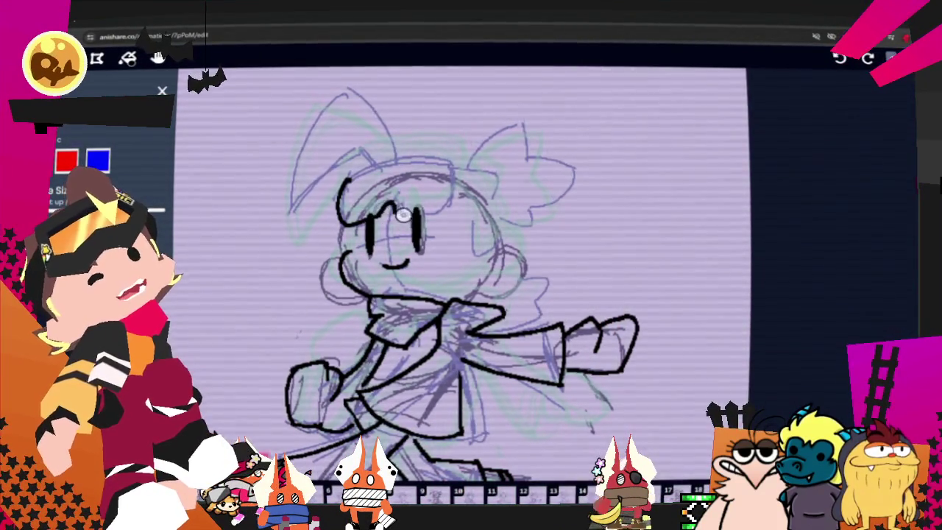
{"action": "left_click_drag", "start_coordinate": [451, 210], "coordinate": [458, 167]}
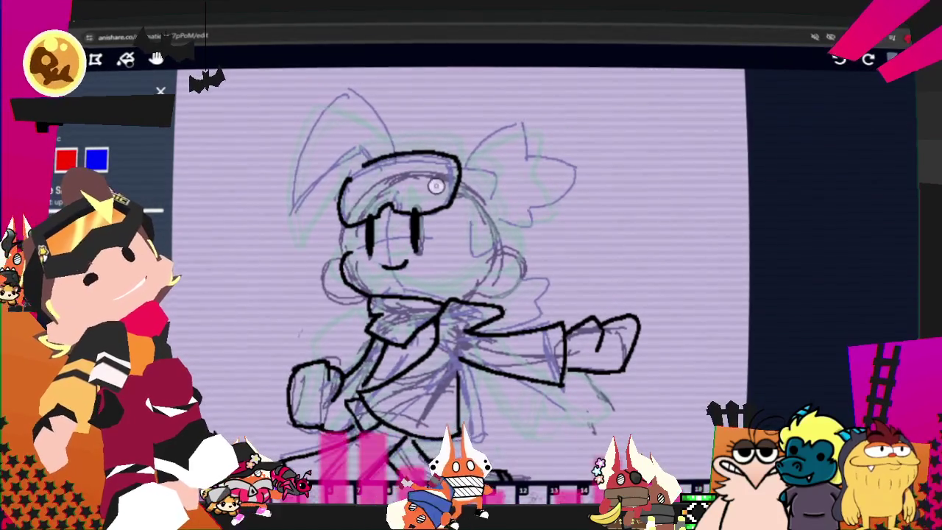
{"action": "left_click_drag", "start_coordinate": [343, 190], "coordinate": [452, 157]}
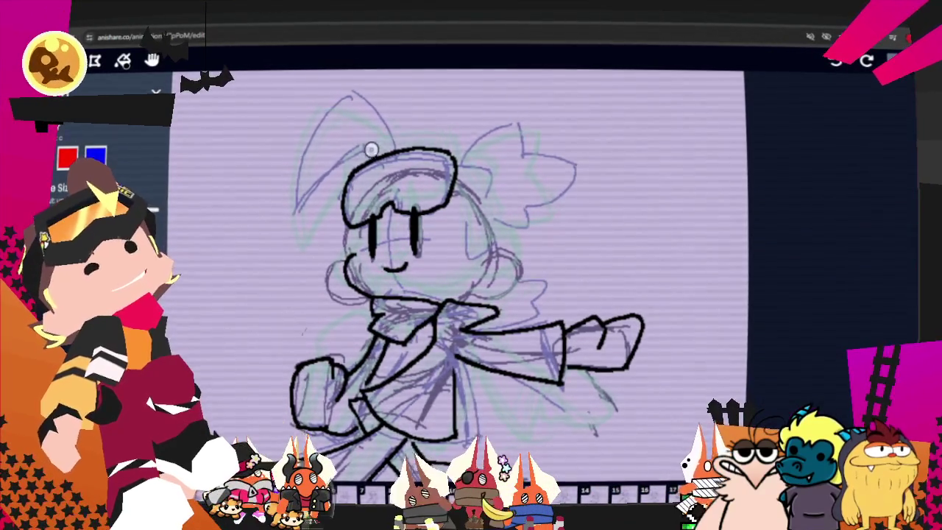
{"action": "left_click_drag", "start_coordinate": [353, 148], "coordinate": [299, 227]}
{"action": "left_click_drag", "start_coordinate": [353, 151], "coordinate": [305, 199]}
{"action": "left_click_drag", "start_coordinate": [359, 79], "coordinate": [391, 141]}
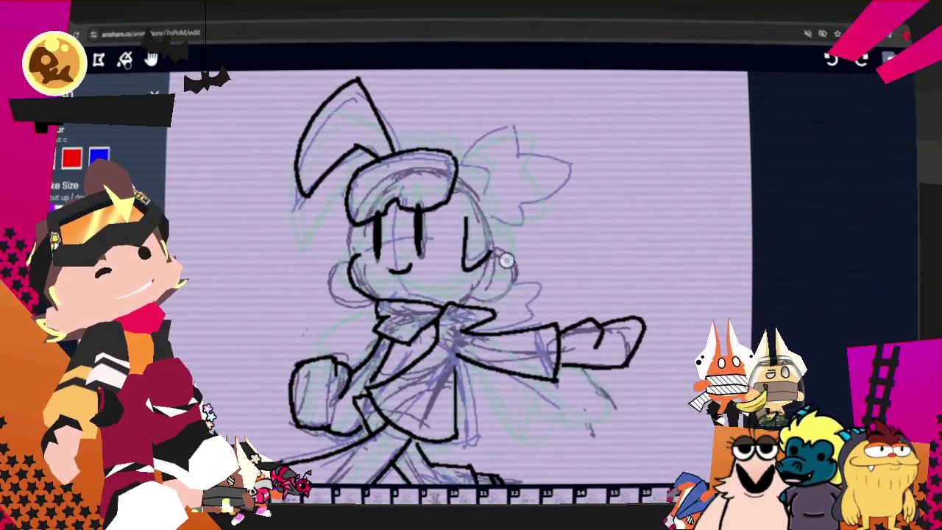
- Ink the right cheek line, smile, right bow outline and the hair beneath it
{"action": "left_click_drag", "start_coordinate": [469, 218], "coordinate": [468, 254]}
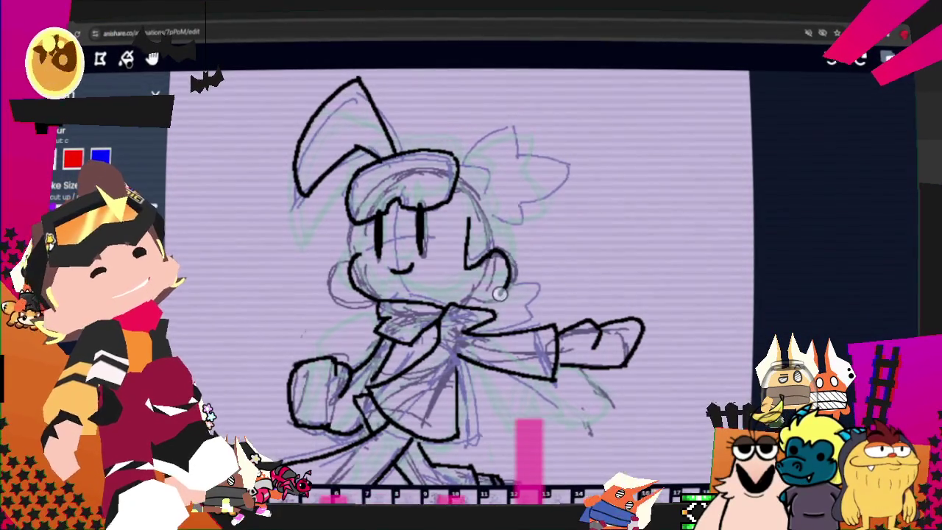
{"action": "key", "text": "ctrl"}
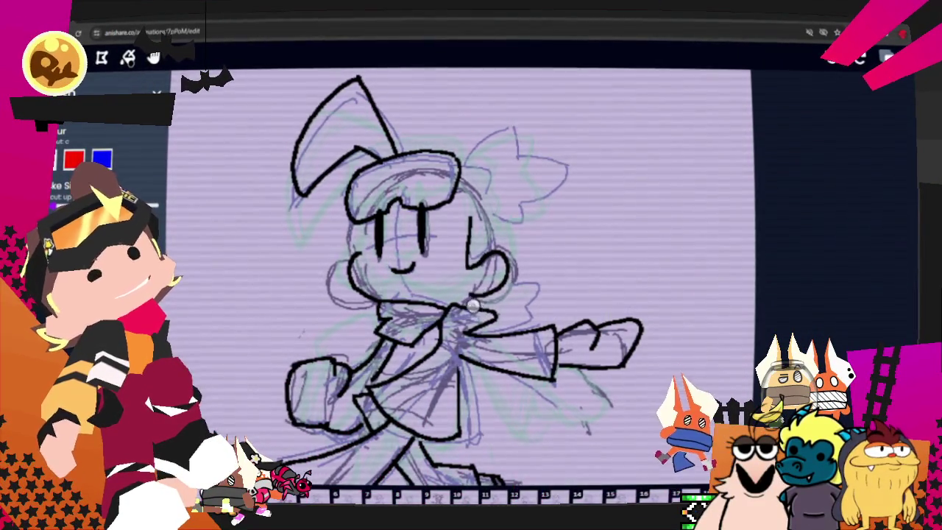
{"action": "key", "text": "ctrl"}
{"action": "left_click_drag", "start_coordinate": [391, 266], "coordinate": [416, 269]}
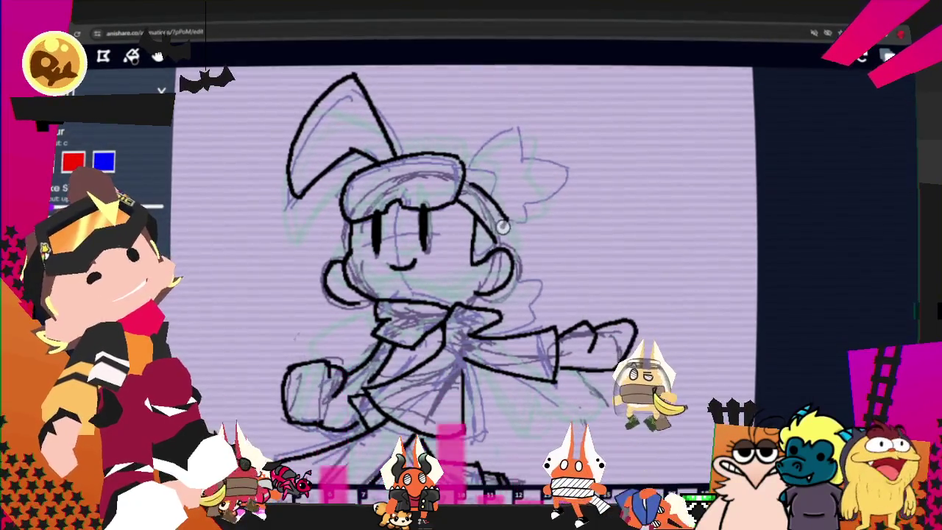
{"action": "mouse_move", "coordinate": [475, 162]}
{"action": "left_mouse_down"}
{"action": "mouse_move", "coordinate": [552, 184]}
{"action": "mouse_move", "coordinate": [531, 206]}
{"action": "left_mouse_up"}
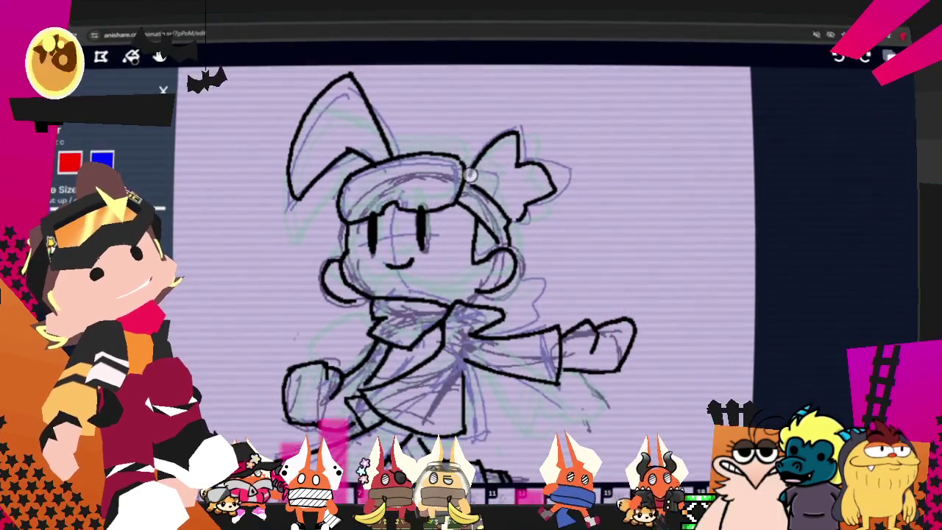
{"action": "left_click_drag", "start_coordinate": [510, 212], "coordinate": [516, 237]}
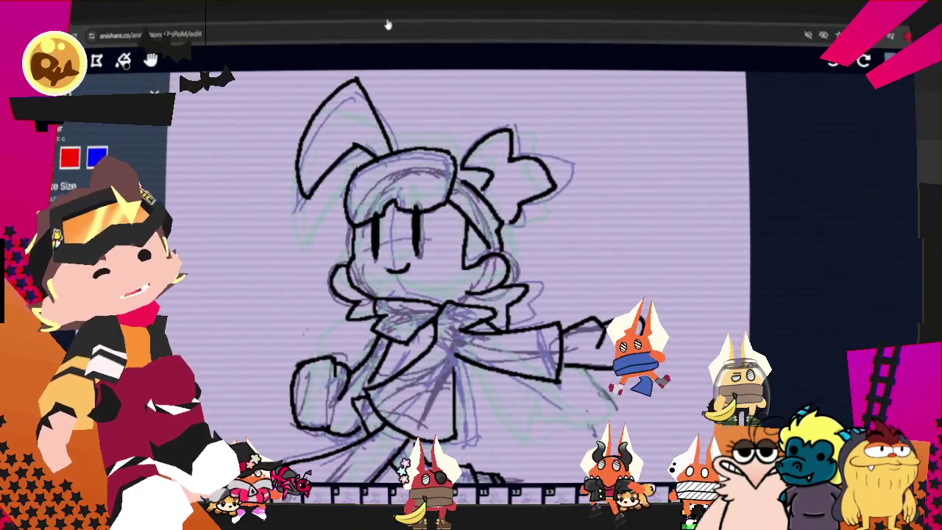
{"action": "key", "text": "Right"}
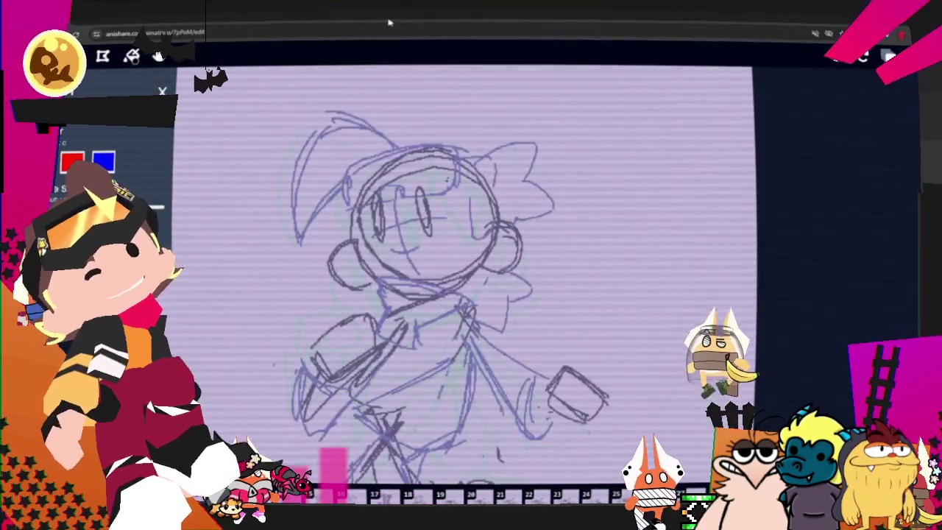
- Stop and restart animation playback to find a frame with only the purple sketch
{"action": "key", "text": "space"}
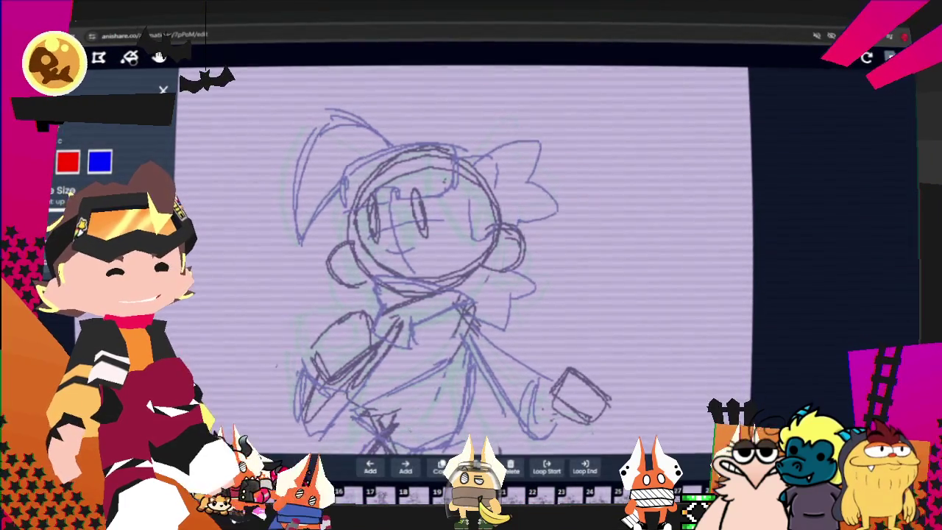
{"action": "key", "text": "space"}
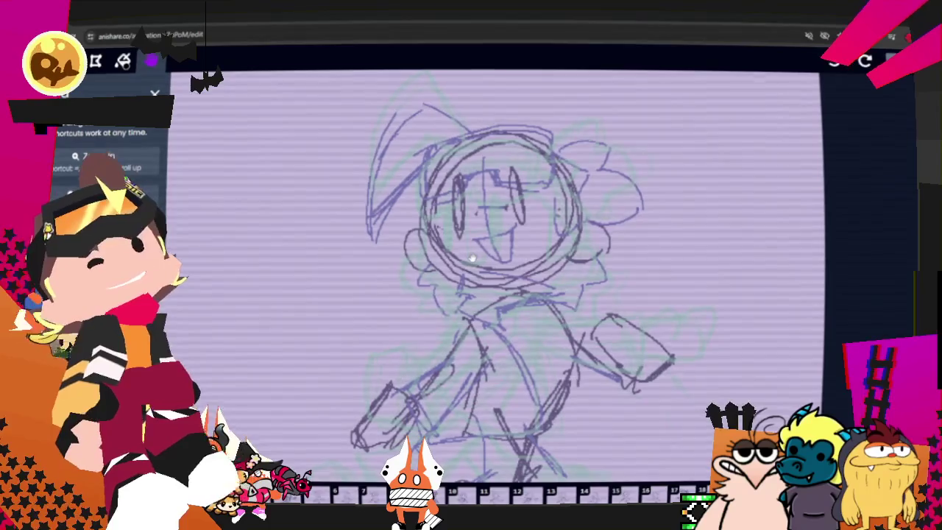
- Ink both eyes, the goggles and the hat shape, undoing a stray stroke and a rejected hat line
{"action": "key", "text": "Escape"}
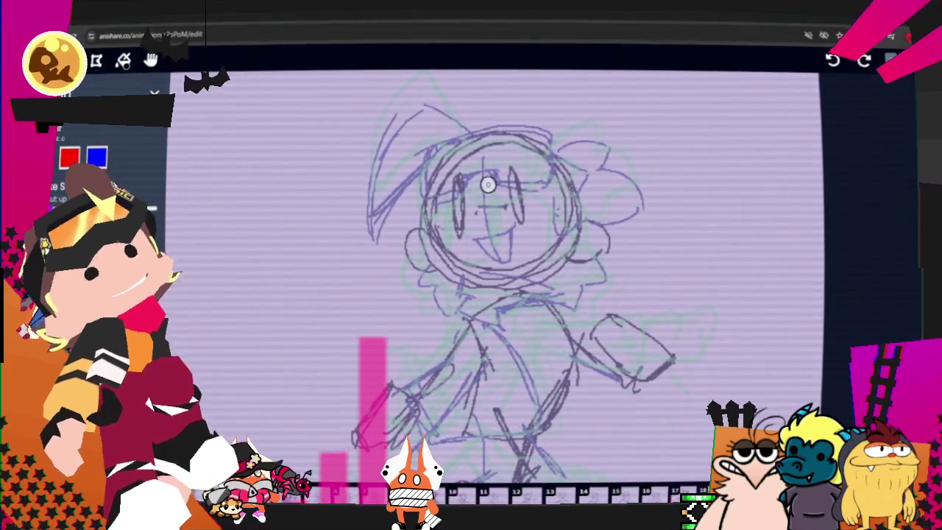
{"action": "left_click_drag", "start_coordinate": [458, 177], "coordinate": [459, 223]}
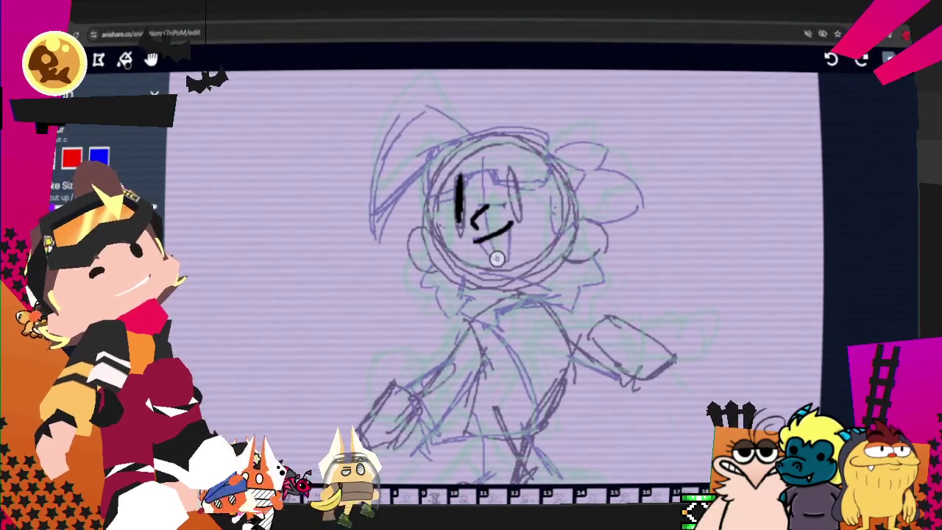
{"action": "left_click_drag", "start_coordinate": [510, 172], "coordinate": [522, 209]}
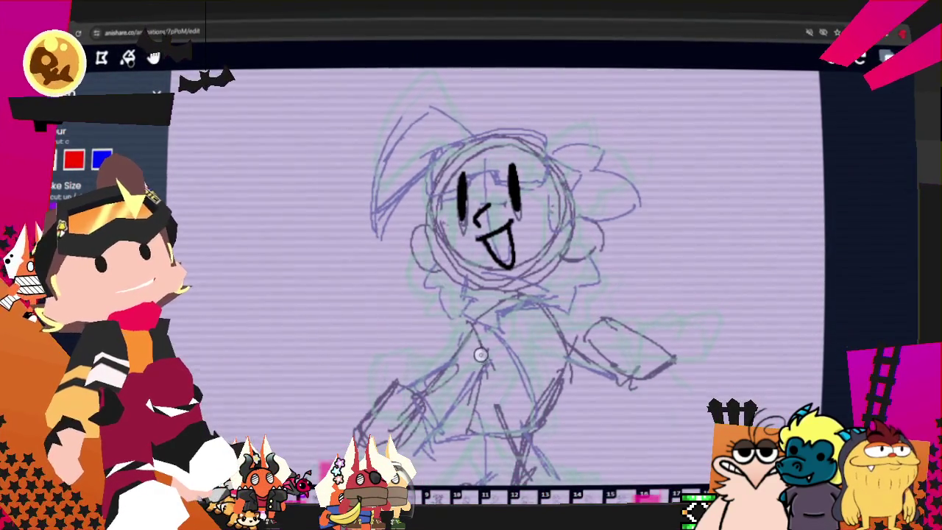
{"action": "key", "text": "ctrl+z"}
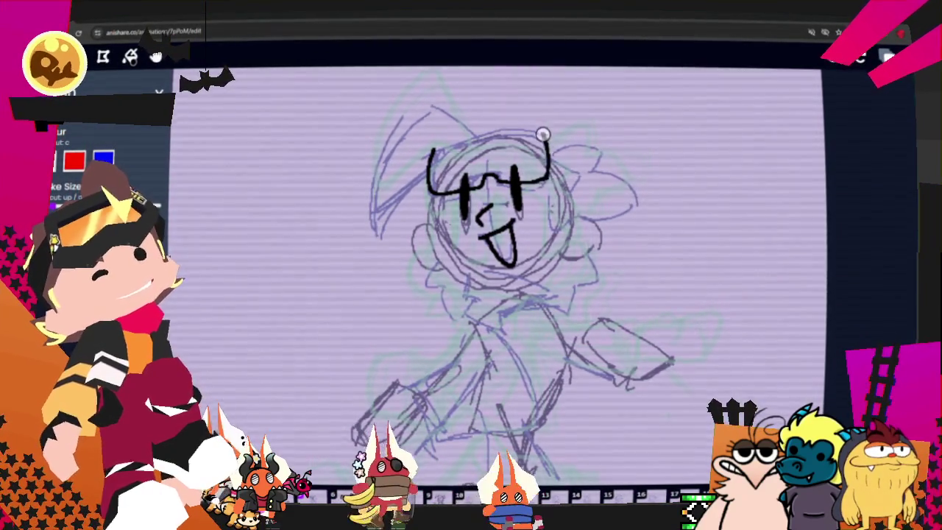
{"action": "left_click_drag", "start_coordinate": [431, 158], "coordinate": [549, 188]}
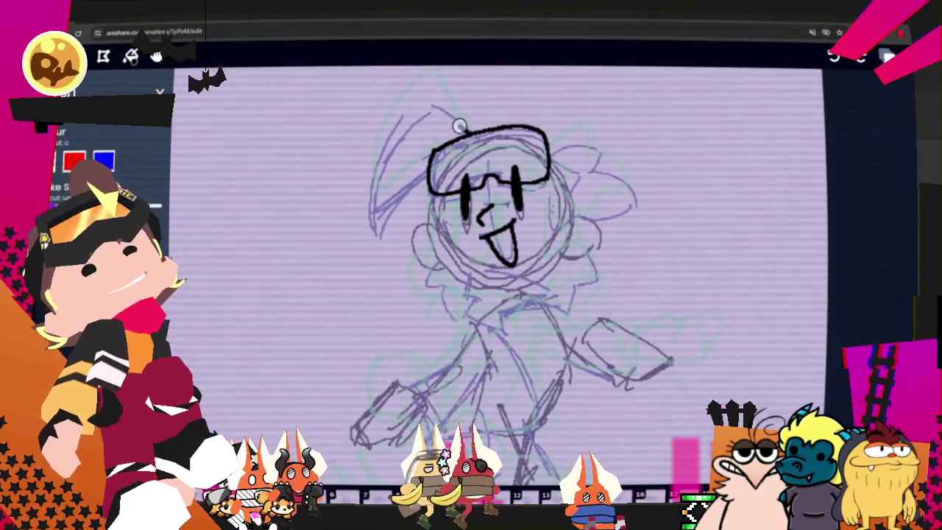
{"action": "left_click_drag", "start_coordinate": [508, 103], "coordinate": [372, 199]}
{"action": "key", "text": "ctrl+z"}
{"action": "left_click_drag", "start_coordinate": [474, 131], "coordinate": [437, 161]}
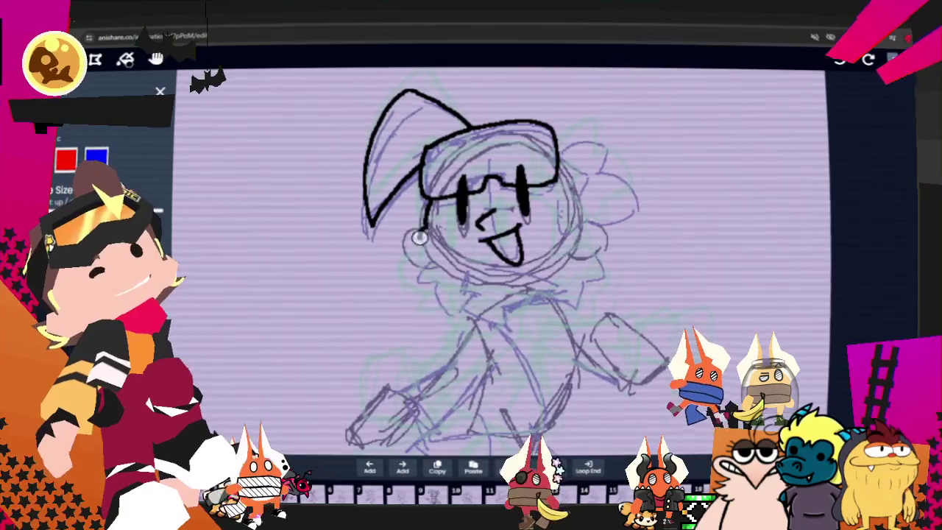
- Undo an extra chin line and move the dance reference video beside the drawing
{"action": "left_click_drag", "start_coordinate": [471, 285], "coordinate": [508, 291]}
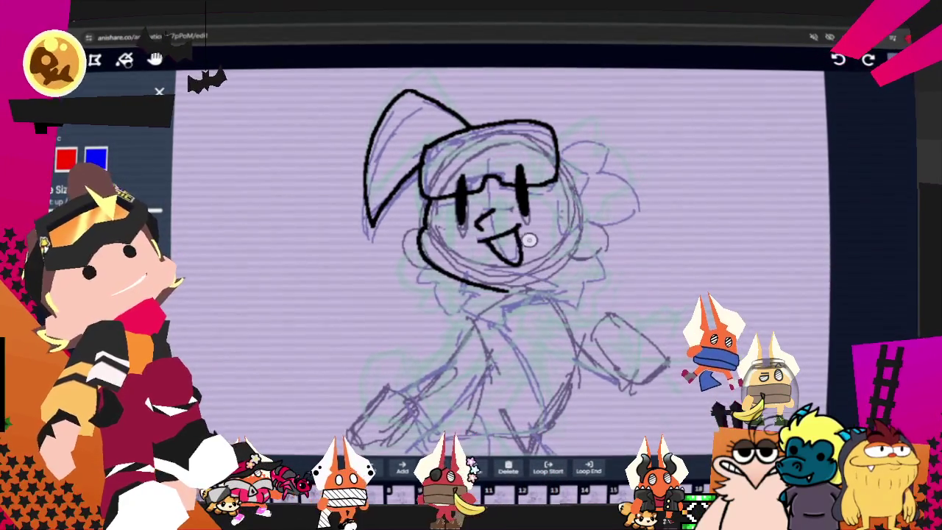
{"action": "scroll", "coordinate": [147, 184], "scroll_direction": "down", "scroll_amount": 2}
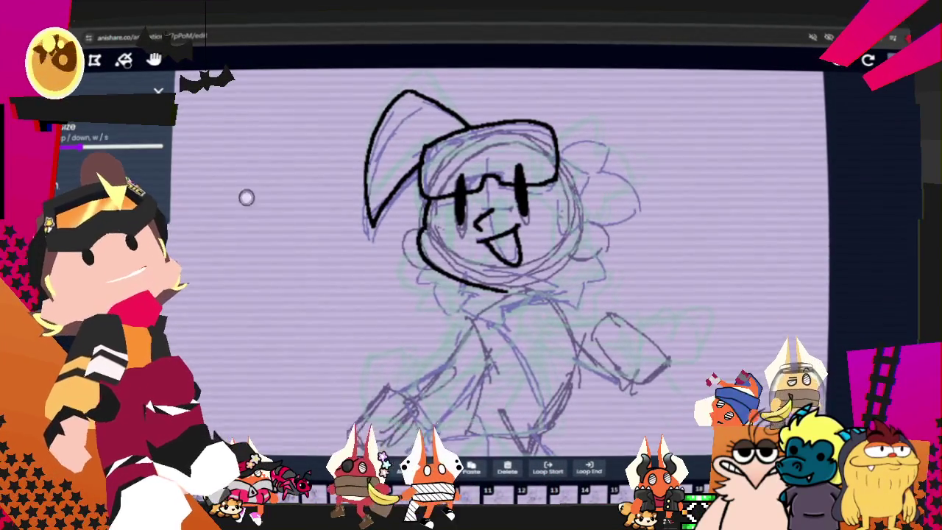
{"action": "key", "text": "ctrl+z"}
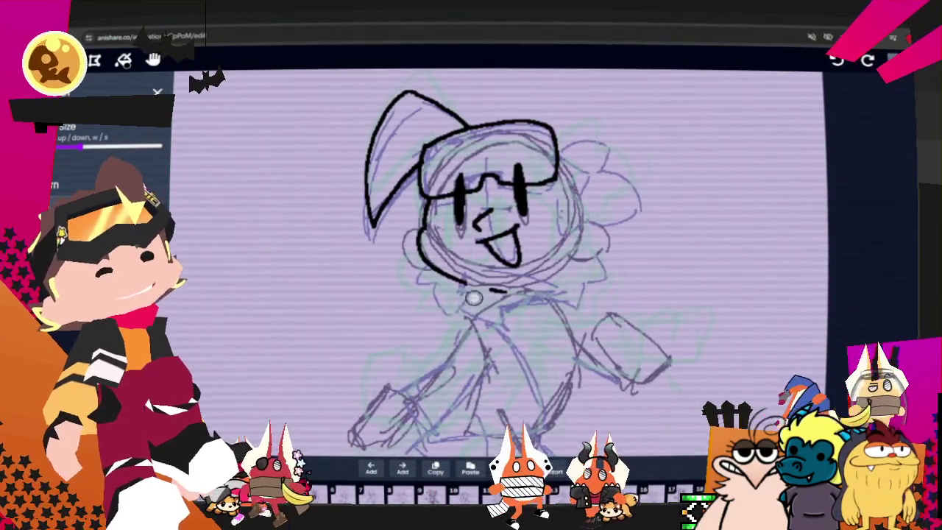
{"action": "scroll", "coordinate": [110, 170], "scroll_direction": "up", "scroll_amount": 2}
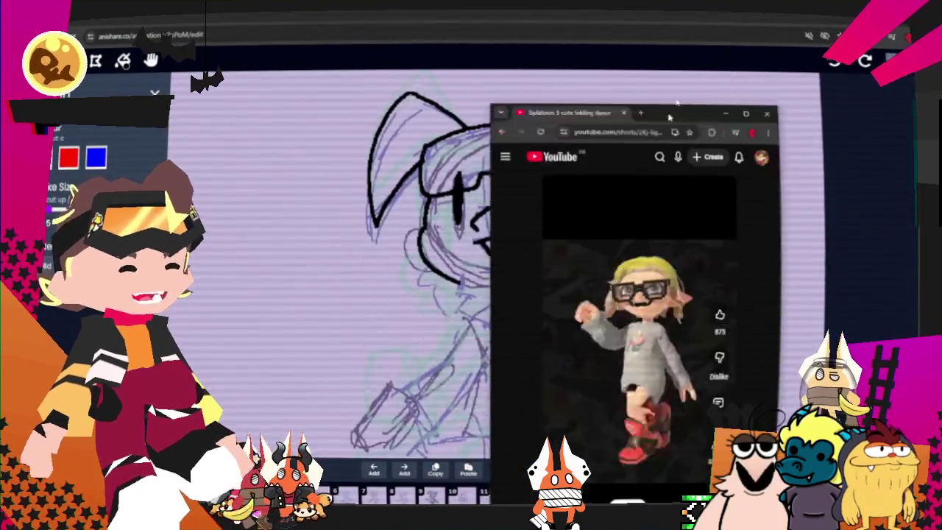
{"action": "left_click_drag", "start_coordinate": [528, 20], "coordinate": [708, 83]}
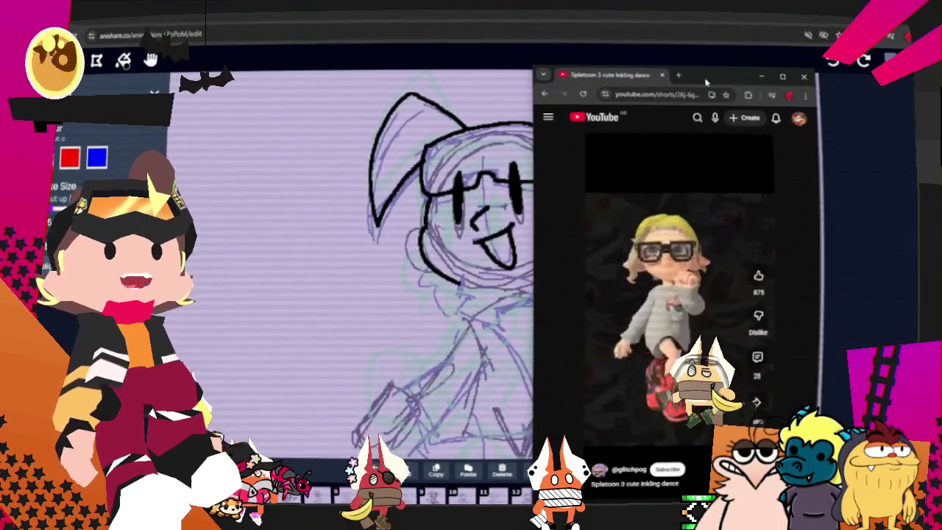
- Slide the YouTube reference window aside and switch back to the Anishare canvas
{"action": "left_click_drag", "start_coordinate": [707, 82], "coordinate": [664, 81]}
{"action": "key", "text": "alt+Tab"}
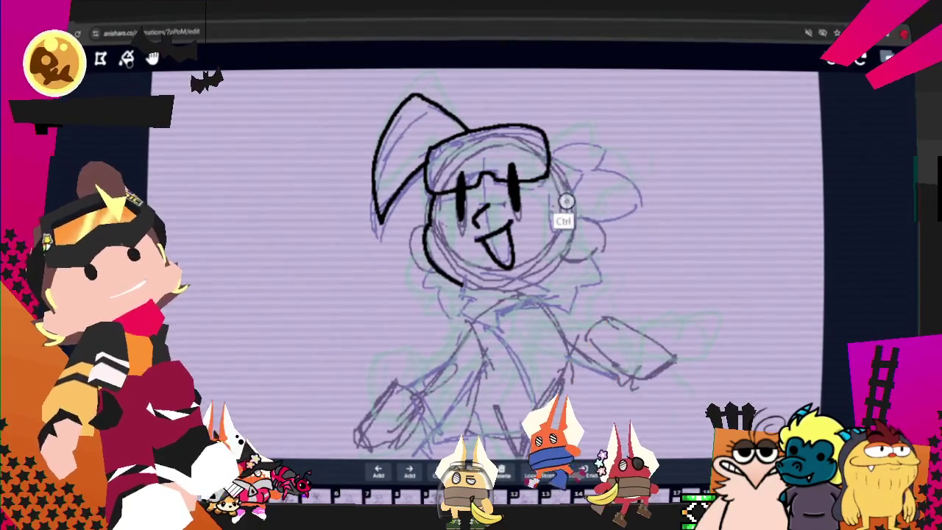
- Ink the right side of the head, undoing a misplaced ear stroke
{"action": "left_click_drag", "start_coordinate": [577, 215], "coordinate": [559, 162]}
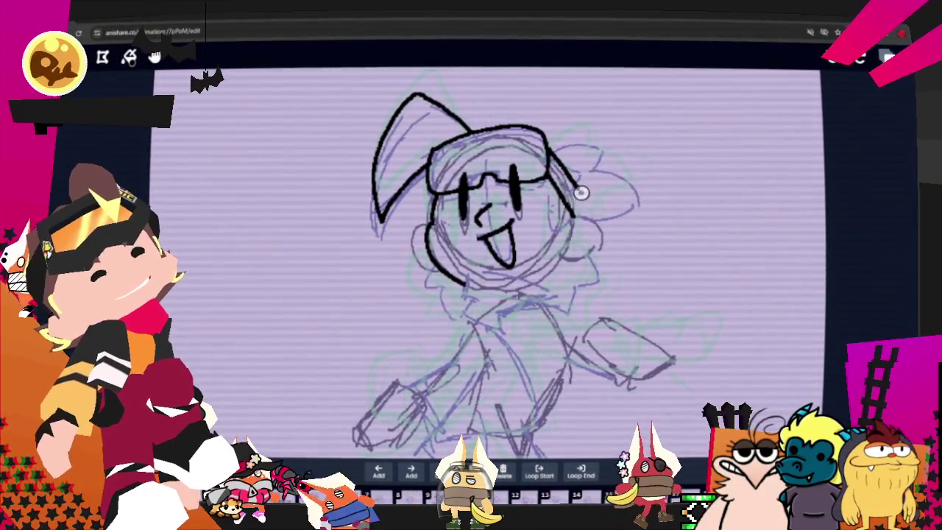
{"action": "key", "text": "ctrl"}
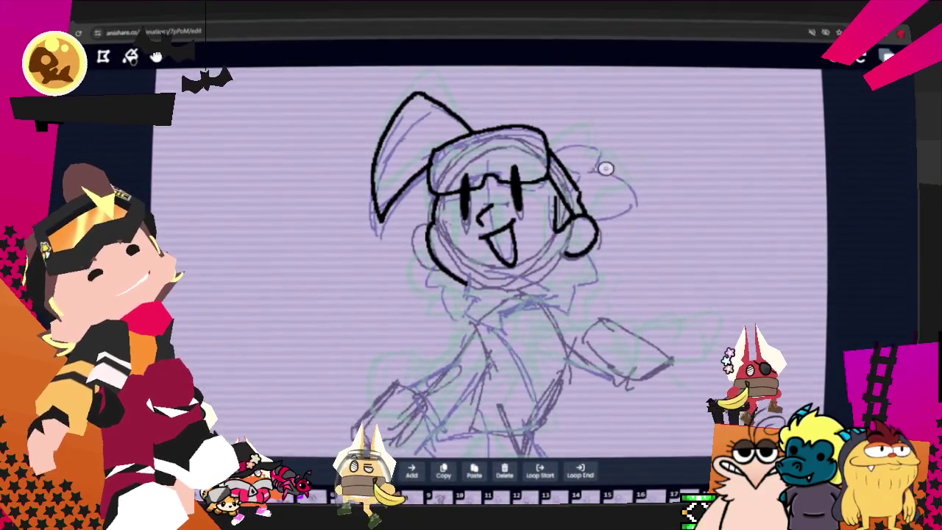
{"action": "key", "text": "ctrl+z"}
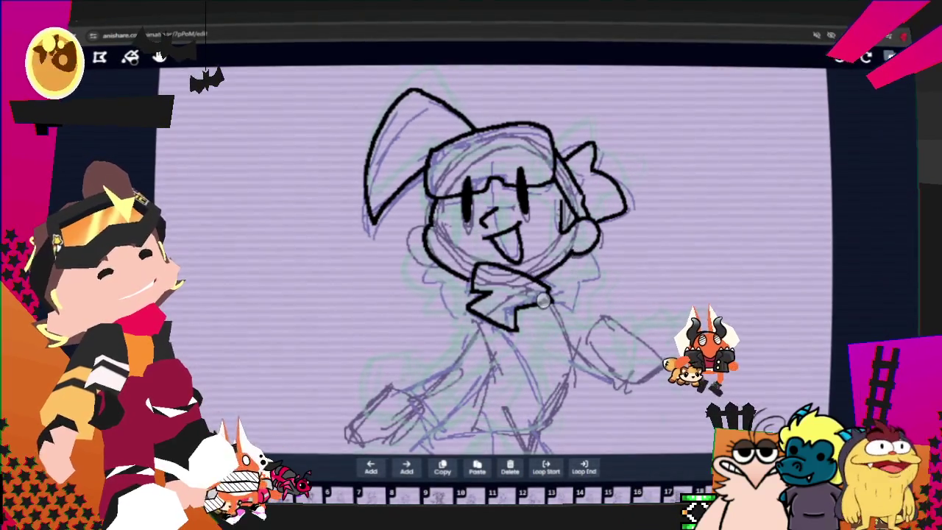
- Ink the collar below the chin, its right side and the cheek edge, then pan up
{"action": "left_click_drag", "start_coordinate": [422, 269], "coordinate": [444, 286]}
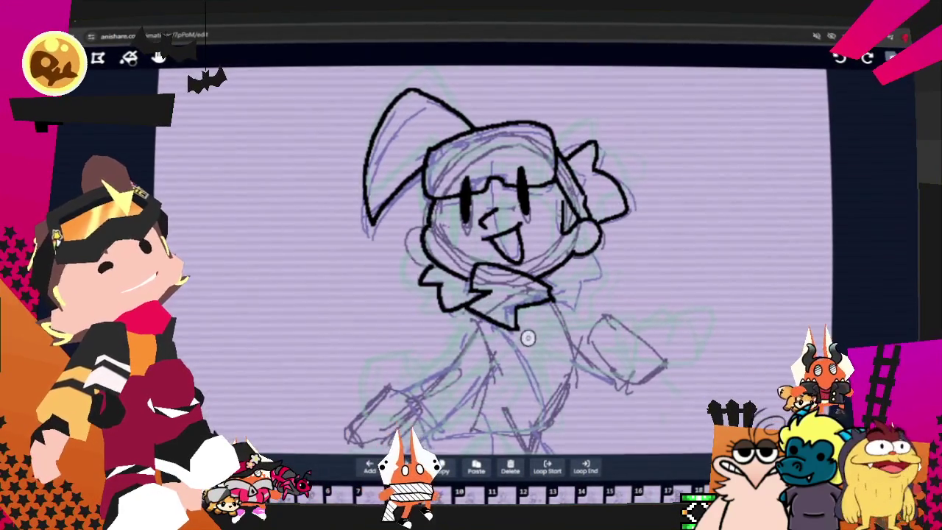
{"action": "left_click_drag", "start_coordinate": [580, 285], "coordinate": [605, 271]}
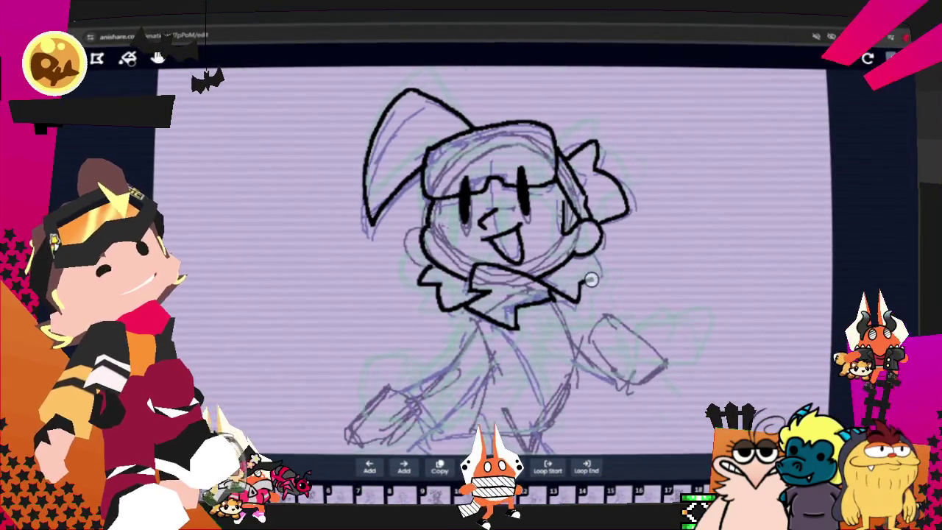
{"action": "left_click_drag", "start_coordinate": [406, 257], "coordinate": [416, 231]}
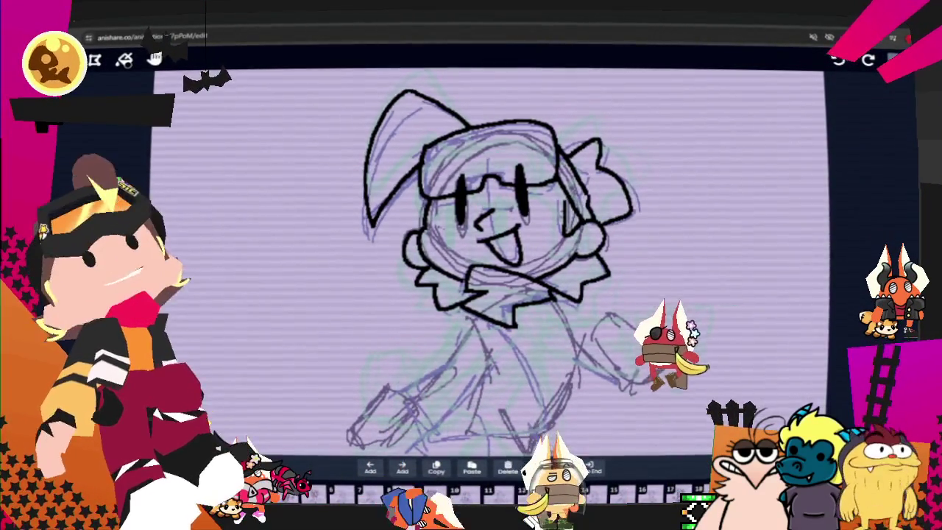
{"action": "left_click_drag", "start_coordinate": [329, 205], "coordinate": [288, 68]}
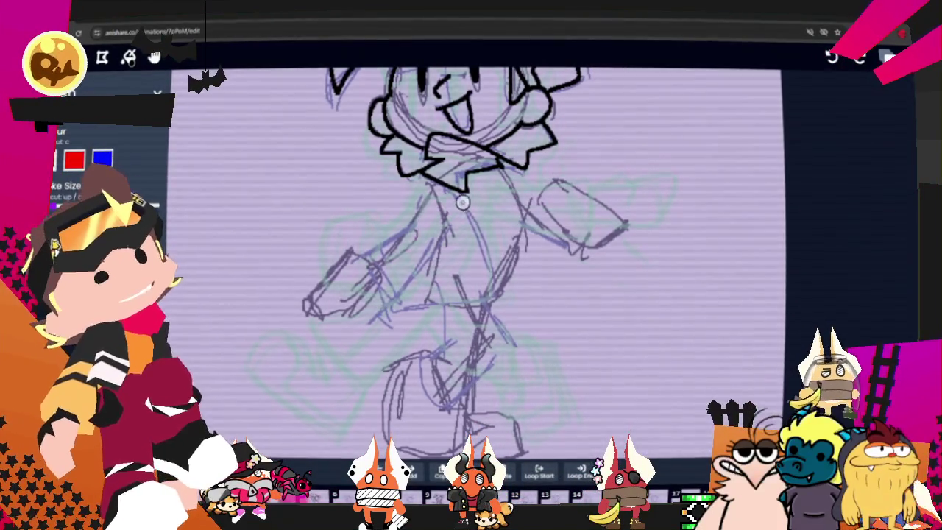
- Ink the torso line, left arm and hand, back-and-shoulder outline and right arm curve
{"action": "left_click_drag", "start_coordinate": [446, 186], "coordinate": [495, 293]}
{"action": "mouse_move", "coordinate": [447, 188]}
{"action": "left_mouse_down"}
{"action": "mouse_move", "coordinate": [503, 298]}
{"action": "mouse_move", "coordinate": [369, 324]}
{"action": "left_mouse_up"}
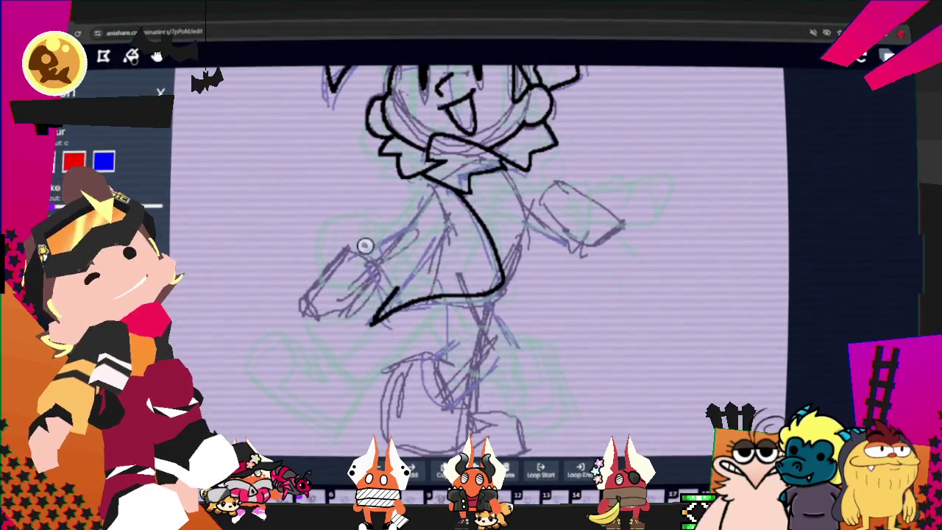
{"action": "left_click_drag", "start_coordinate": [370, 237], "coordinate": [431, 225]}
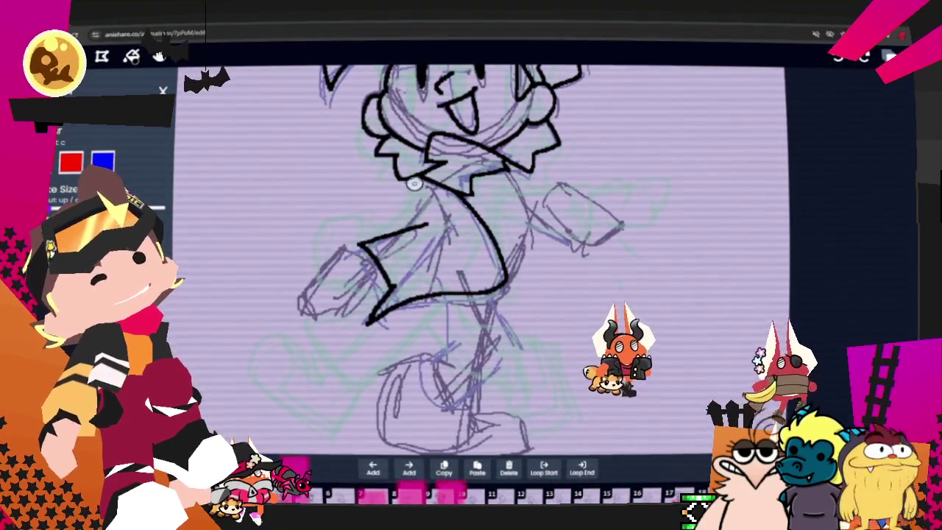
{"action": "left_click_drag", "start_coordinate": [345, 251], "coordinate": [366, 315]}
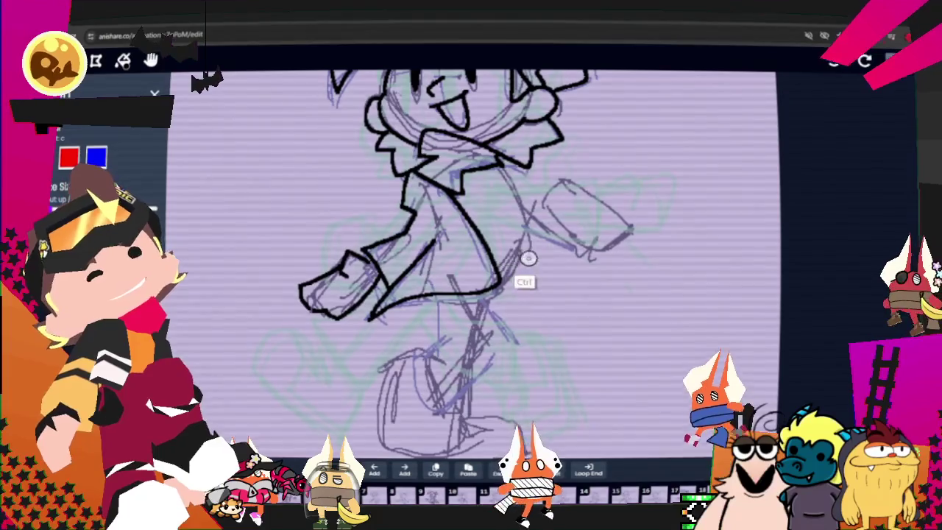
{"action": "left_click_drag", "start_coordinate": [503, 169], "coordinate": [535, 231]}
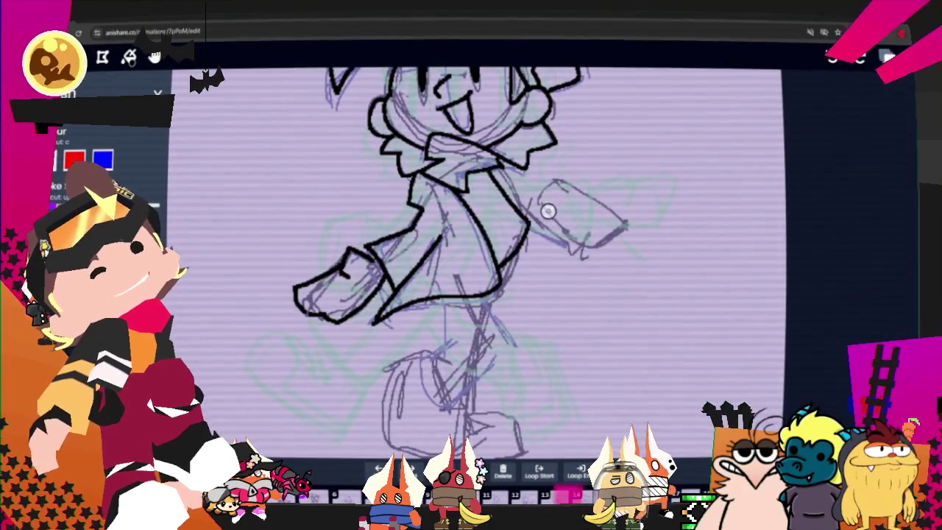
{"action": "mouse_move", "coordinate": [543, 199]}
{"action": "left_mouse_down"}
{"action": "mouse_move", "coordinate": [567, 186]}
{"action": "mouse_move", "coordinate": [620, 212]}
{"action": "mouse_move", "coordinate": [627, 247]}
{"action": "left_mouse_up"}
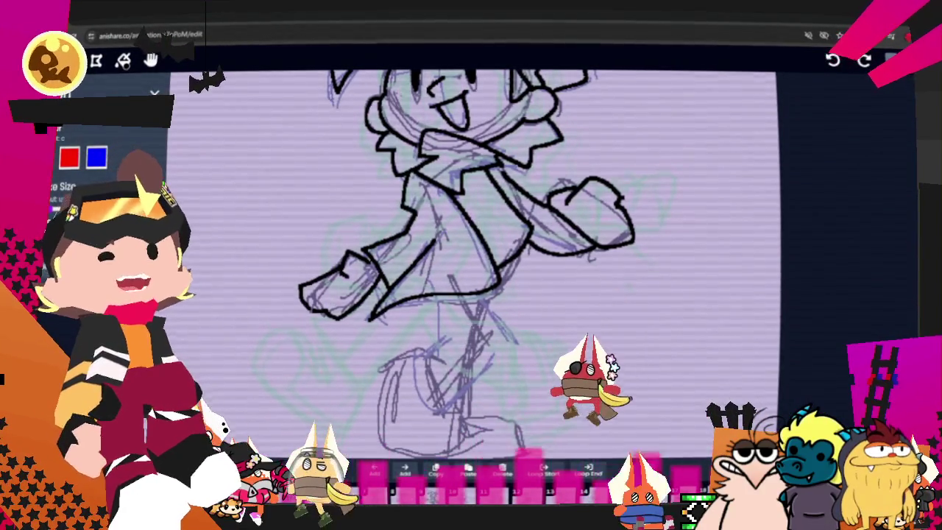
- Add a short black stroke to the right fist
{"action": "left_click_drag", "start_coordinate": [709, 160], "coordinate": [693, 203]}
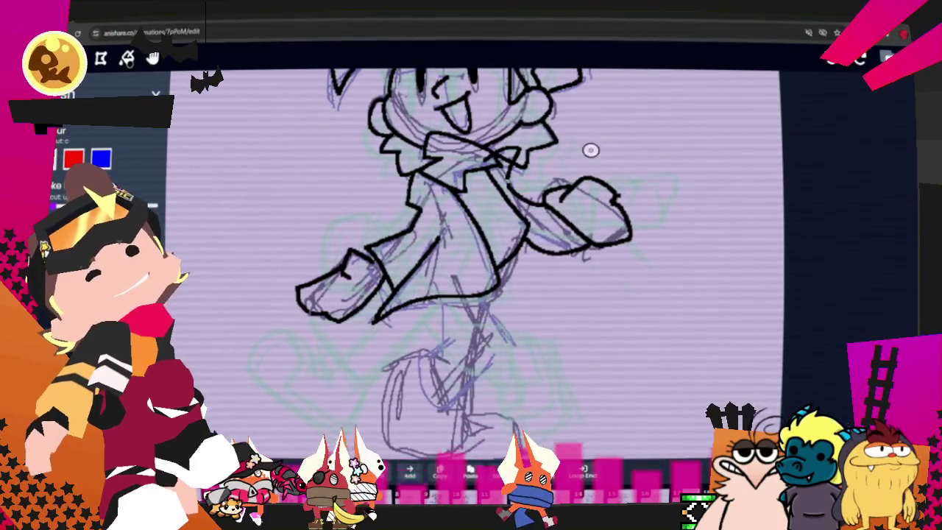
{"action": "scroll", "coordinate": [110, 147], "scroll_direction": "down", "scroll_amount": 1}
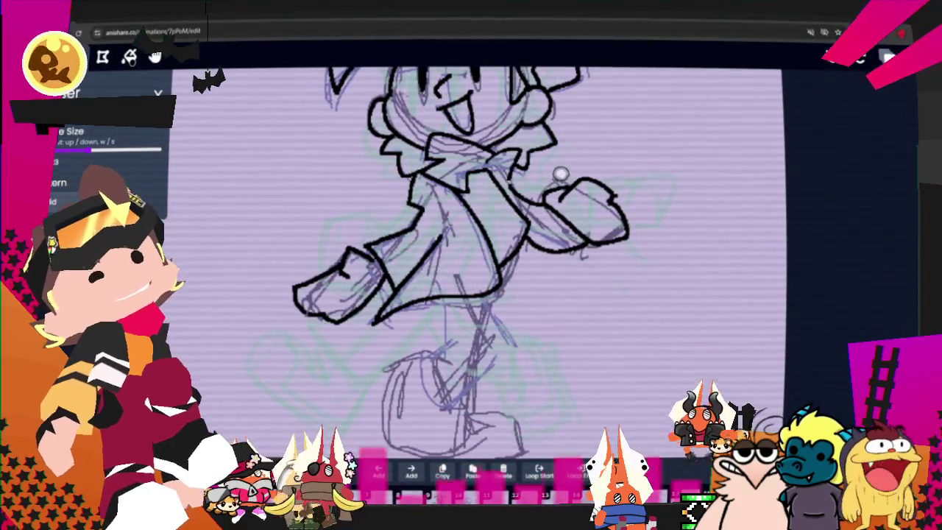
{"action": "scroll", "coordinate": [110, 147], "scroll_direction": "up", "scroll_amount": 1}
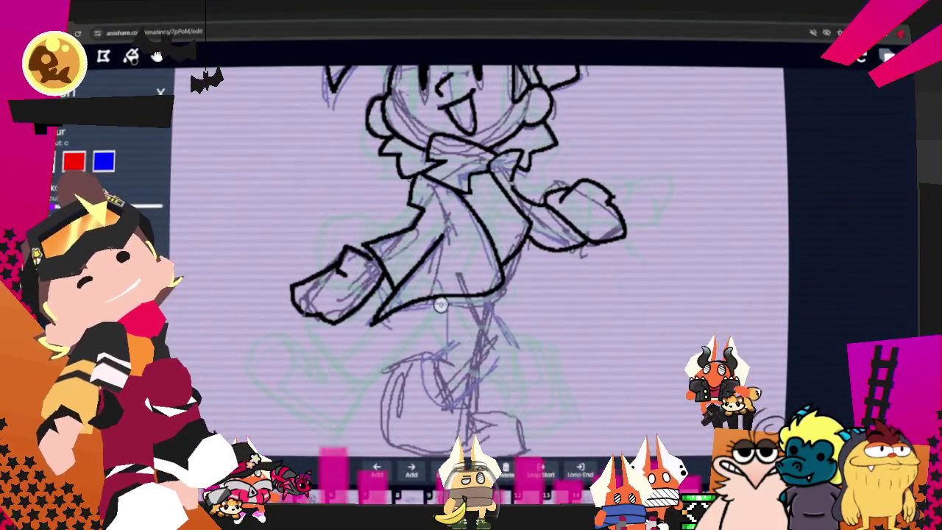
- Ink the leg line and redraw the leg contour from the hip down after two undos
{"action": "left_click_drag", "start_coordinate": [446, 332], "coordinate": [416, 352]}
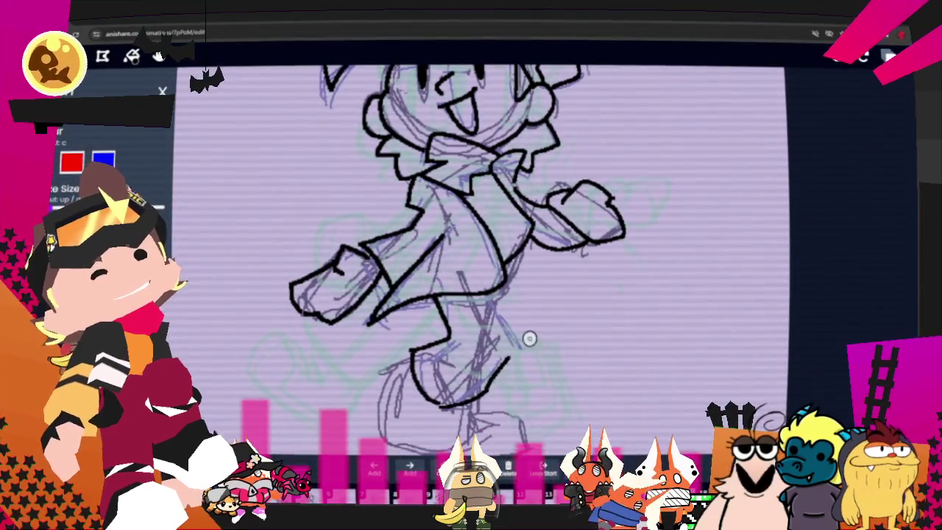
{"action": "left_click_drag", "start_coordinate": [525, 331], "coordinate": [493, 296]}
{"action": "key", "text": "ctrl+z"}
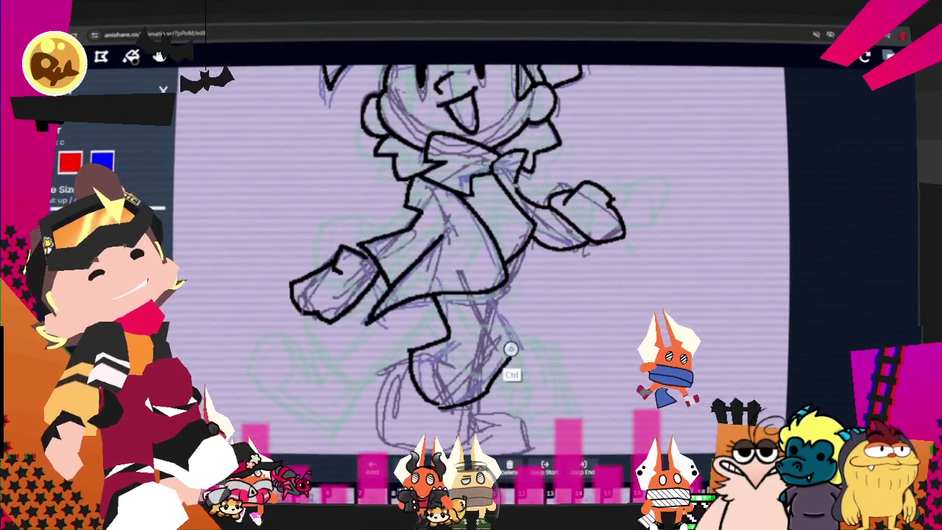
{"action": "key", "text": "ctrl+z"}
{"action": "left_click_drag", "start_coordinate": [533, 246], "coordinate": [510, 312]}
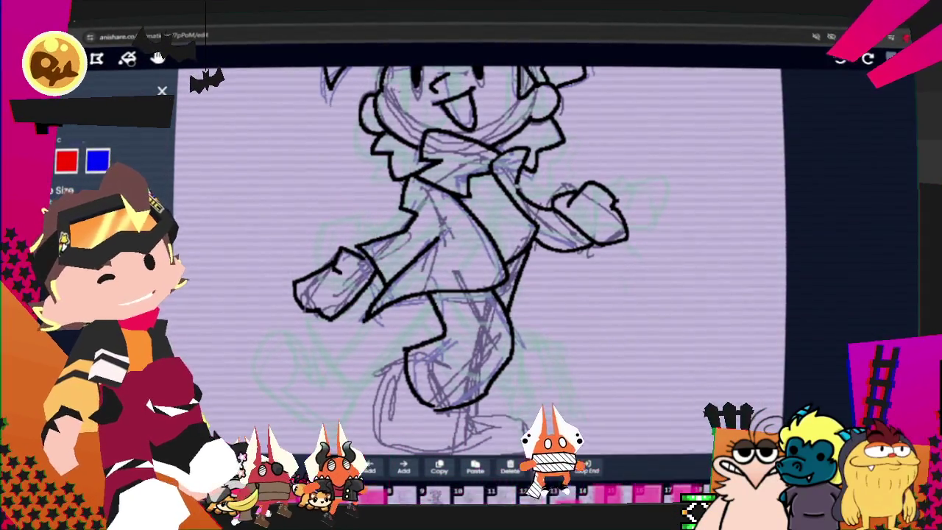
- Ink the lower leg, foot bottom and sole, trimming an overshooting sole line
{"action": "scroll", "coordinate": [457, 177], "scroll_direction": "down", "scroll_amount": 2}
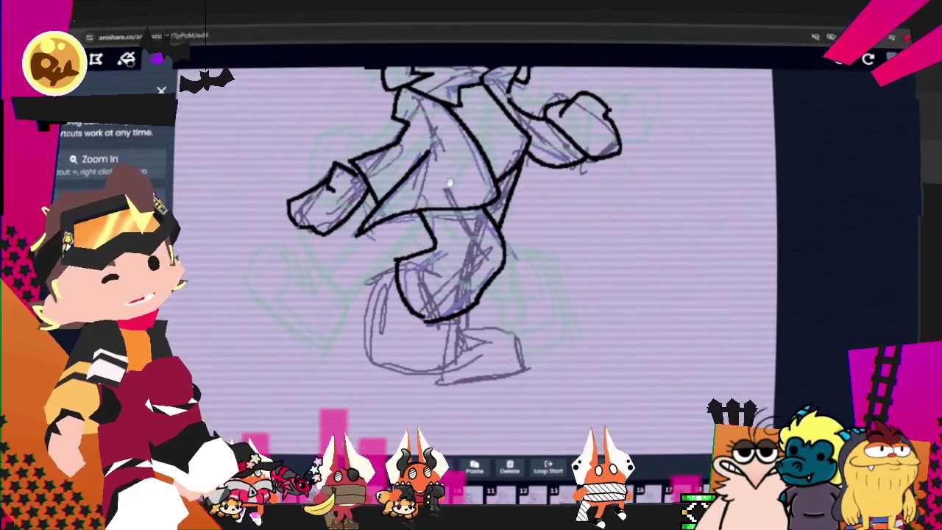
{"action": "key", "text": "b"}
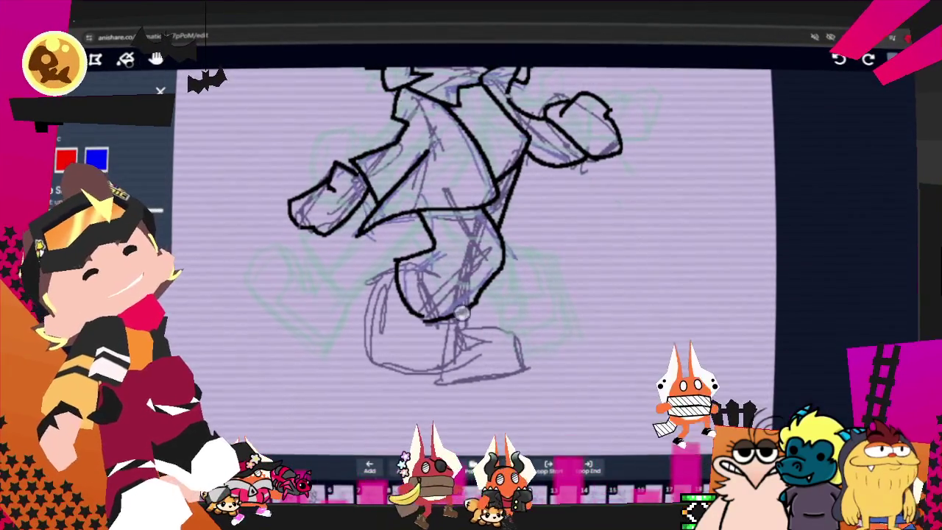
{"action": "key", "text": "ctrl"}
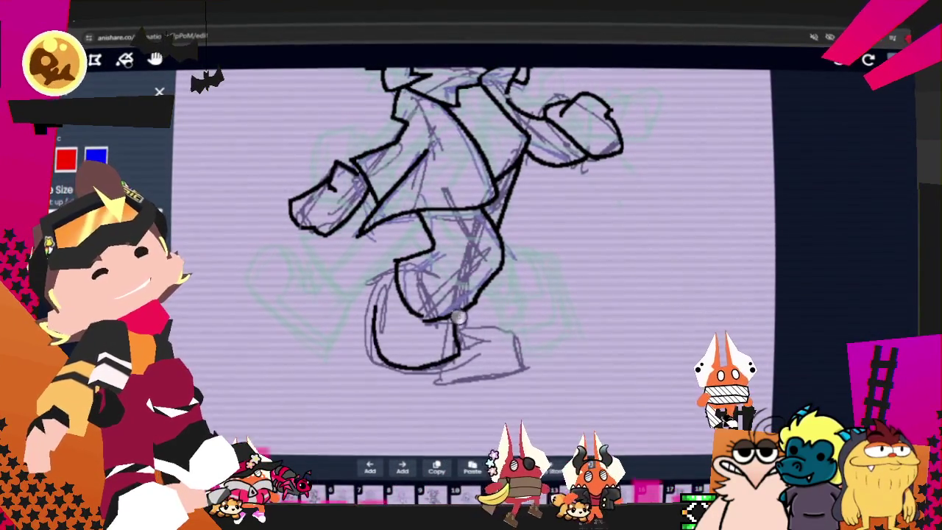
{"action": "mouse_move", "coordinate": [458, 340]}
{"action": "left_mouse_down"}
{"action": "mouse_move", "coordinate": [401, 284]}
{"action": "mouse_move", "coordinate": [455, 324]}
{"action": "left_mouse_up"}
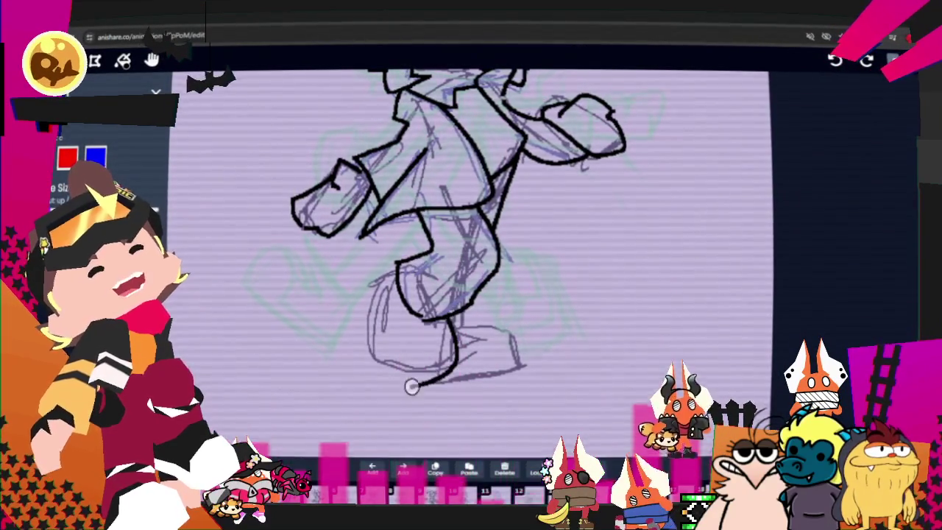
{"action": "left_click_drag", "start_coordinate": [455, 332], "coordinate": [381, 369]}
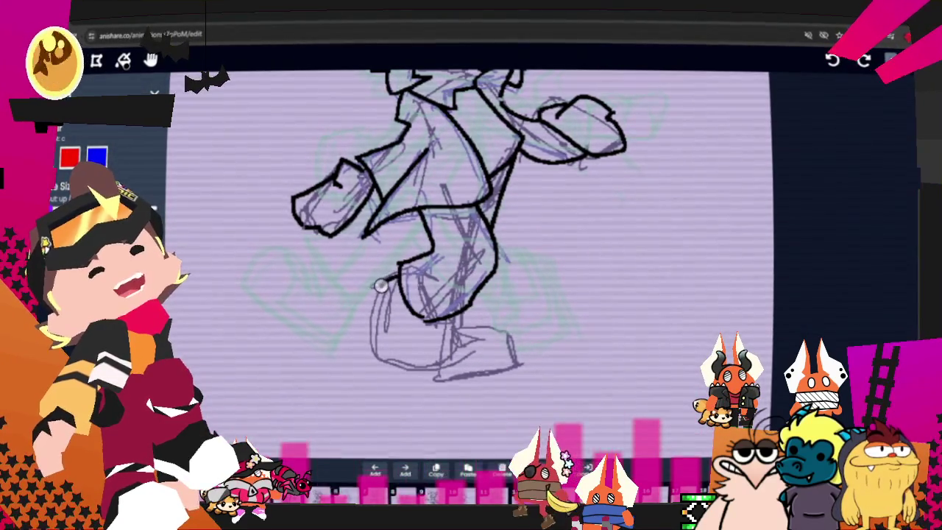
{"action": "left_click_drag", "start_coordinate": [388, 372], "coordinate": [444, 377]}
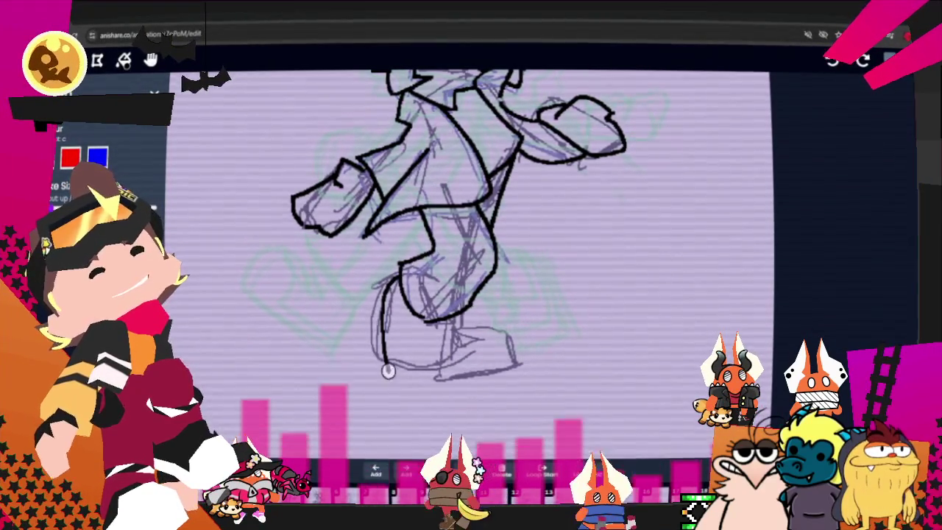
{"action": "key", "text": "ctrl+z"}
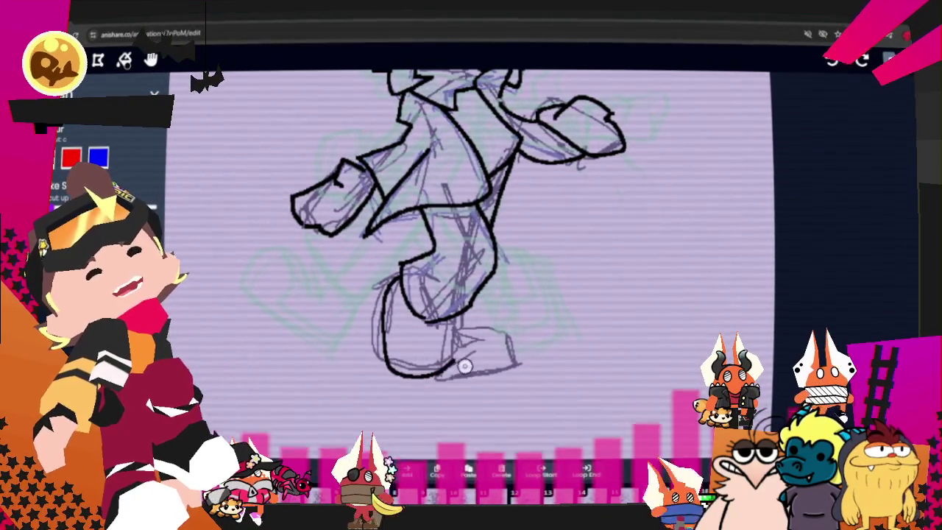
- Outline the foot's underside, the shoe's left side and its toe with a slightly smaller brush
{"action": "left_click_drag", "start_coordinate": [426, 377], "coordinate": [461, 328]}
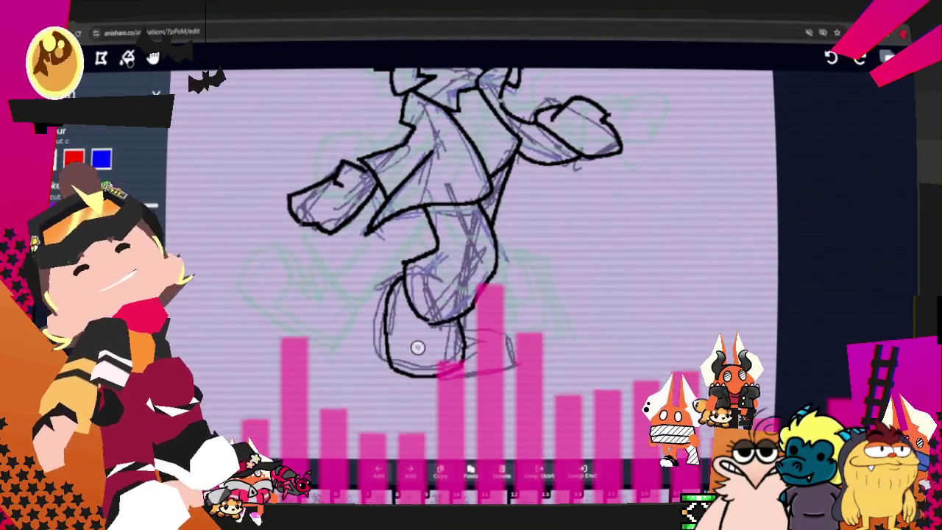
{"action": "left_click_drag", "start_coordinate": [409, 343], "coordinate": [406, 293]}
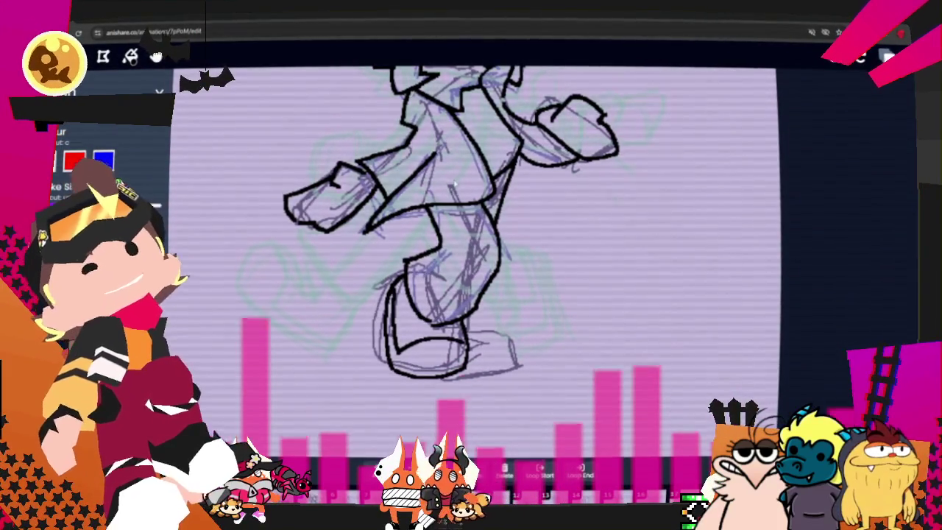
{"action": "key", "text": "s"}
{"action": "left_click_drag", "start_coordinate": [391, 292], "coordinate": [401, 352]}
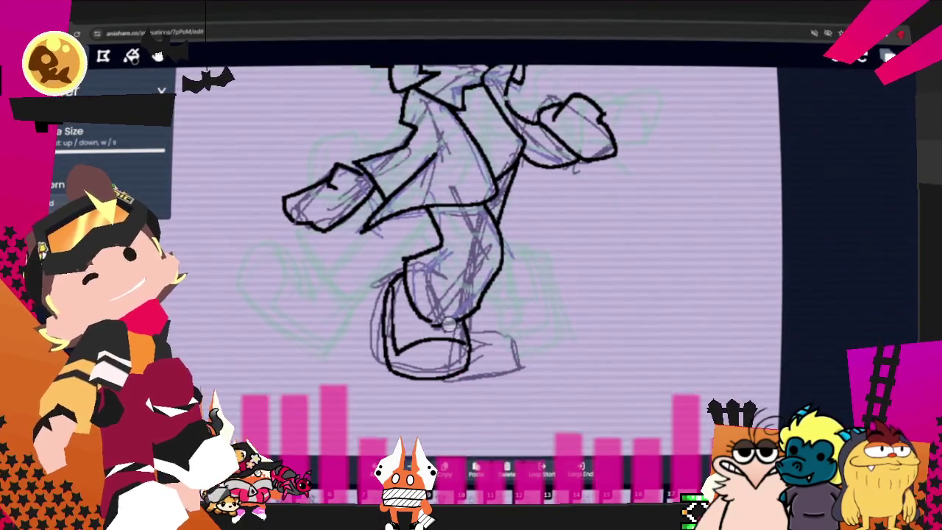
{"action": "key", "text": "c"}
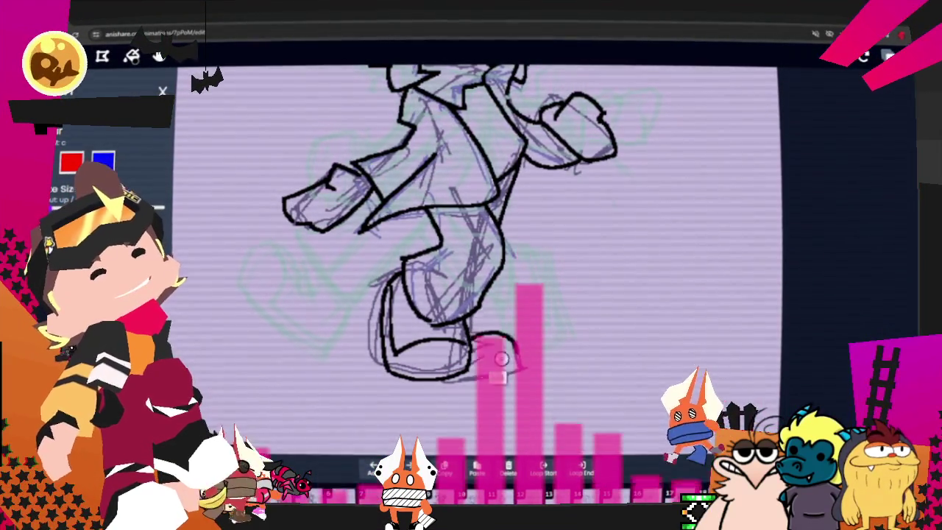
{"action": "left_click_drag", "start_coordinate": [475, 336], "coordinate": [521, 368]}
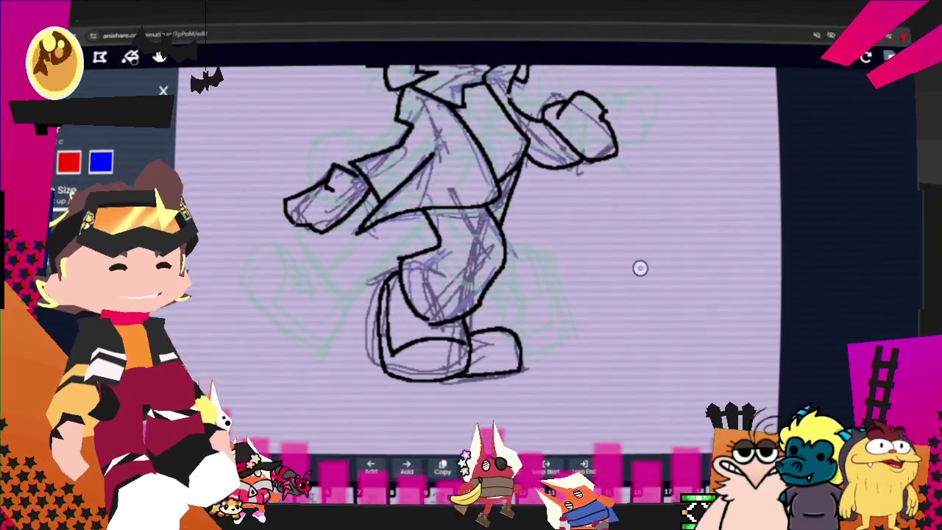
- Advance to the next walk frame, zoom in on the body and ink the leg's front edge
{"action": "scroll", "coordinate": [520, 366], "scroll_direction": "down", "scroll_amount": 3}
{"action": "scroll", "coordinate": [511, 366], "scroll_direction": "down", "scroll_amount": 2}
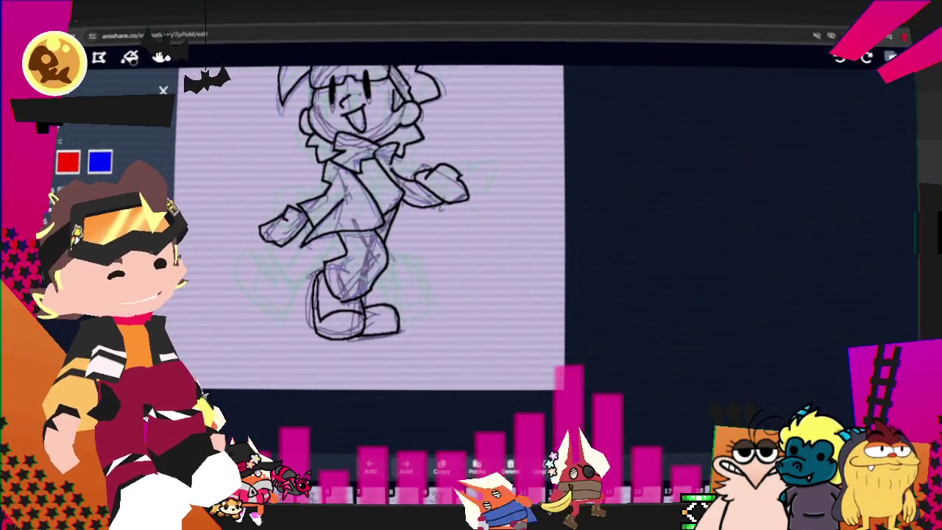
{"action": "scroll", "coordinate": [507, 250], "scroll_direction": "up", "scroll_amount": 2}
{"action": "scroll", "coordinate": [506, 250], "scroll_direction": "up", "scroll_amount": 2}
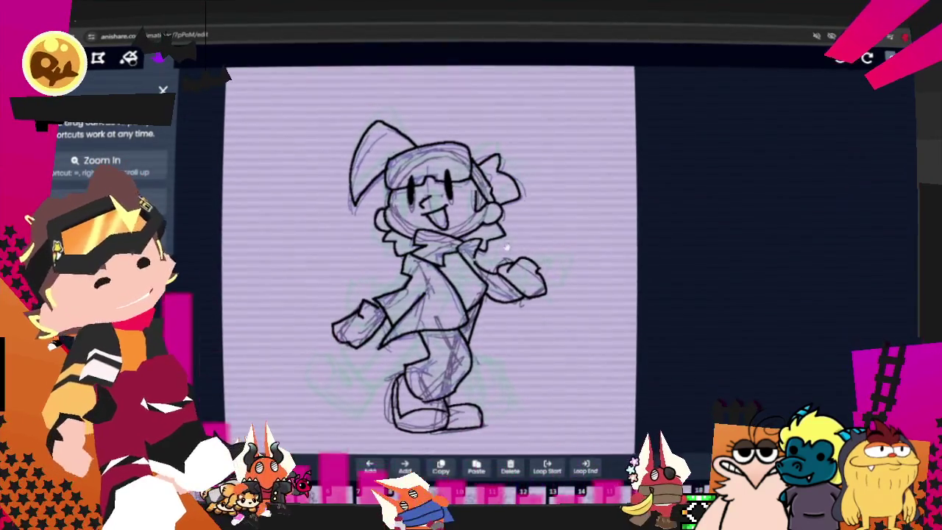
{"action": "scroll", "coordinate": [506, 251], "scroll_direction": "up", "scroll_amount": 1}
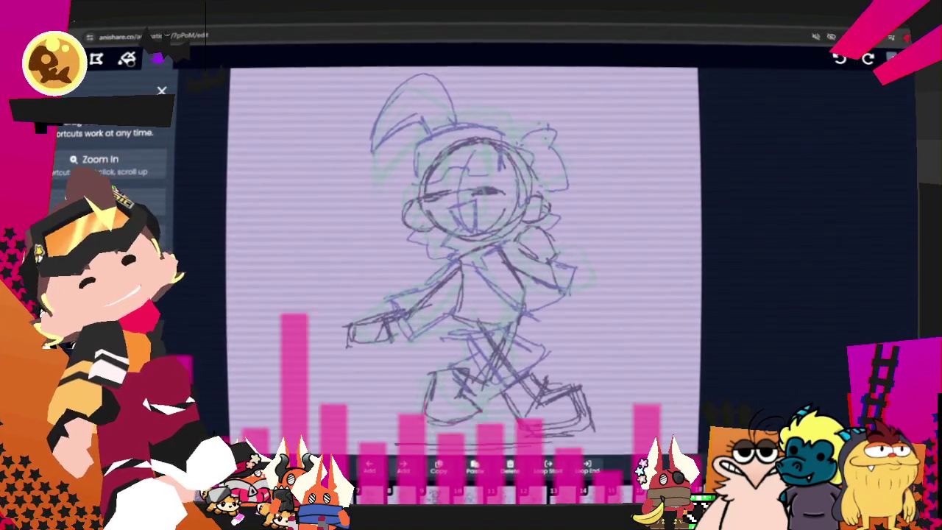
{"action": "scroll", "coordinate": [581, 316], "scroll_direction": "down", "scroll_amount": 1}
{"action": "scroll", "coordinate": [545, 355], "scroll_direction": "up", "scroll_amount": 1}
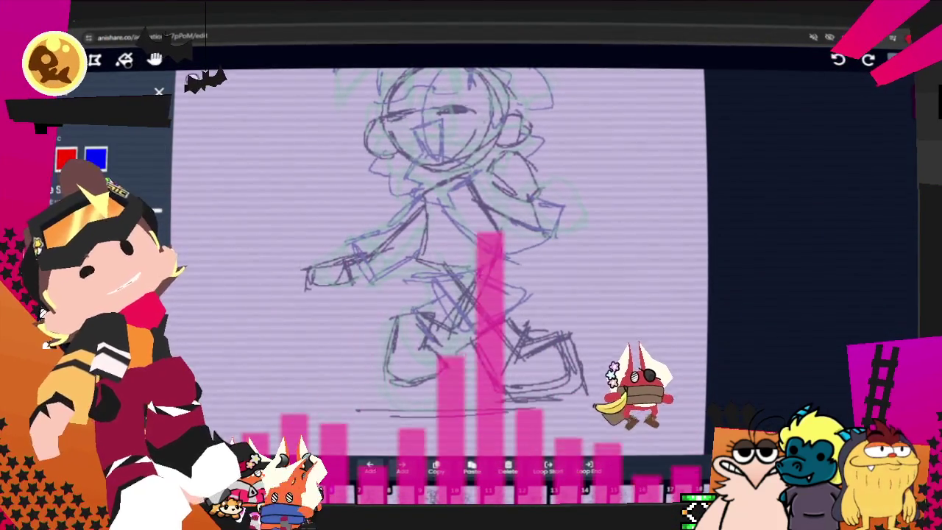
{"action": "left_click_drag", "start_coordinate": [450, 274], "coordinate": [543, 320]}
- Extend the leg outline and ink the curved torso side, restoring it after an undo
{"action": "mouse_move", "coordinate": [490, 352]}
{"action": "left_mouse_down"}
{"action": "mouse_move", "coordinate": [471, 345]}
{"action": "mouse_move", "coordinate": [458, 294]}
{"action": "left_mouse_up"}
{"action": "left_click_drag", "start_coordinate": [495, 256], "coordinate": [446, 214]}
{"action": "mouse_move", "coordinate": [488, 254]}
{"action": "left_mouse_down"}
{"action": "mouse_move", "coordinate": [443, 204]}
{"action": "mouse_move", "coordinate": [418, 276]}
{"action": "left_mouse_up"}
{"action": "key", "text": "ctrl+z"}
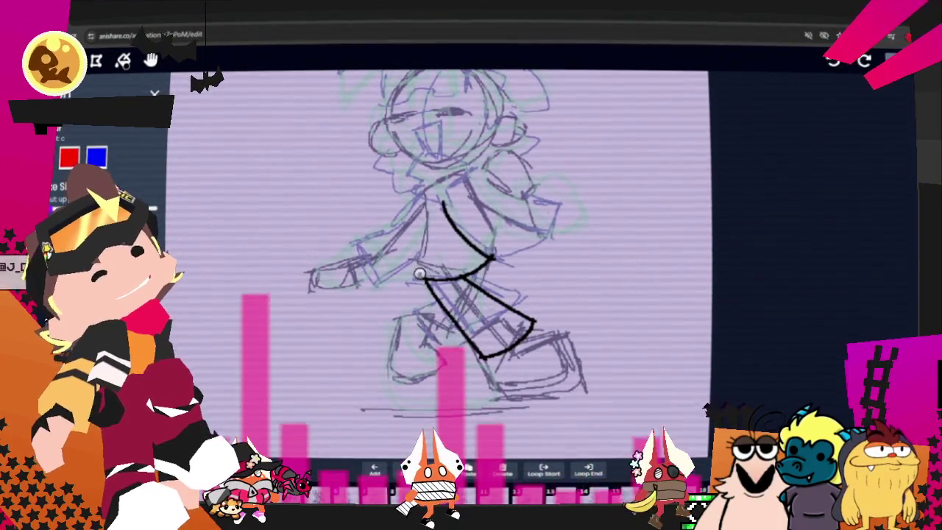
{"action": "key", "text": "ctrl+y"}
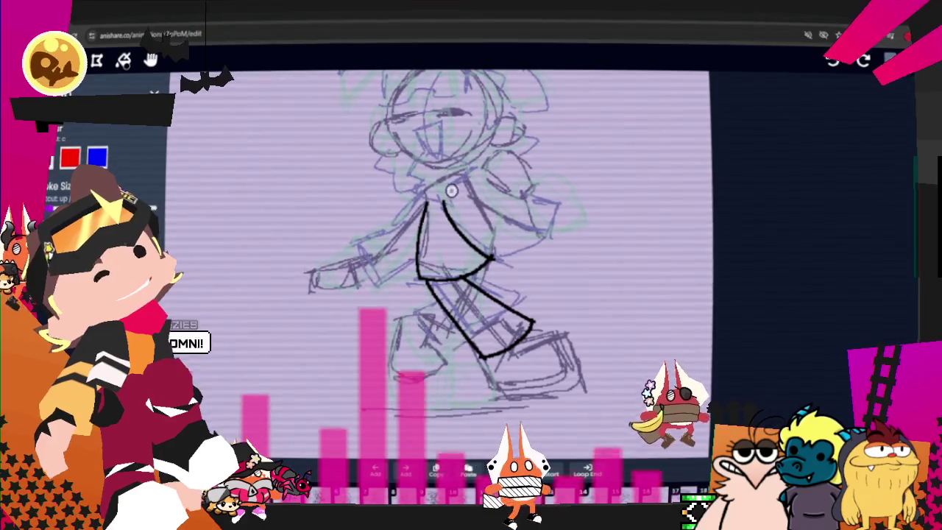
- Ink the top and left side of the collar, then bring up brush size
{"action": "left_click_drag", "start_coordinate": [430, 180], "coordinate": [462, 204]}
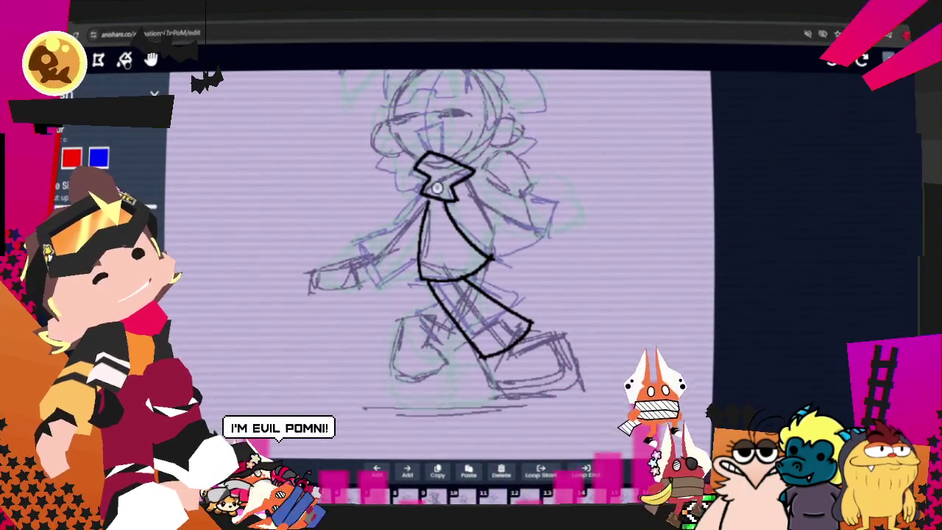
{"action": "left_click_drag", "start_coordinate": [426, 156], "coordinate": [416, 177]}
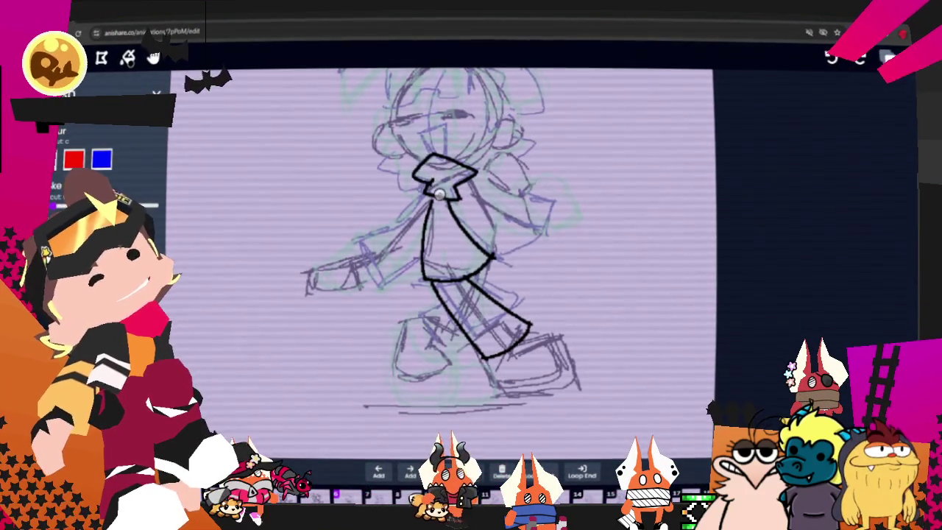
{"action": "key", "text": "w"}
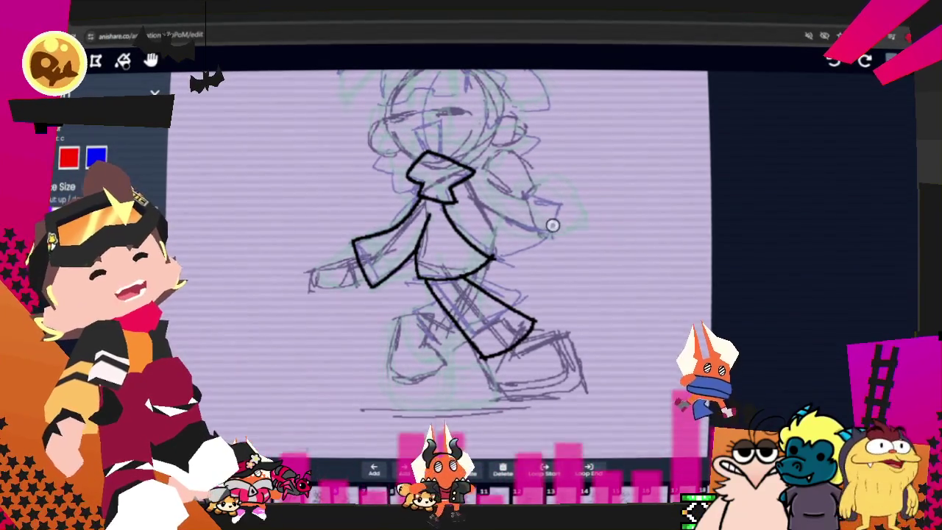
- Redraw the back leg's upper stroke after an undo and ink the torso's right edge
{"action": "left_click_drag", "start_coordinate": [430, 296], "coordinate": [445, 337]}
{"action": "key", "text": "ctrl+z"}
{"action": "left_click_drag", "start_coordinate": [434, 296], "coordinate": [438, 338]}
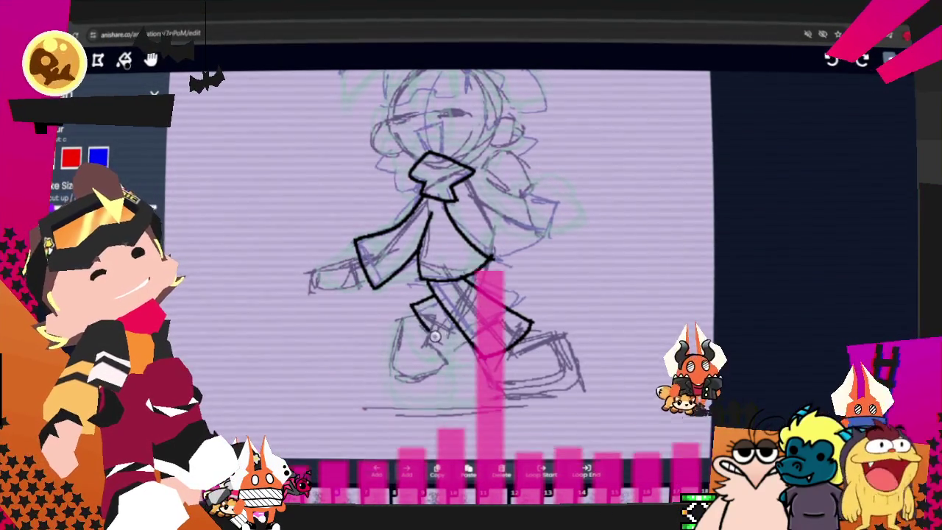
{"action": "key", "text": "ctrl"}
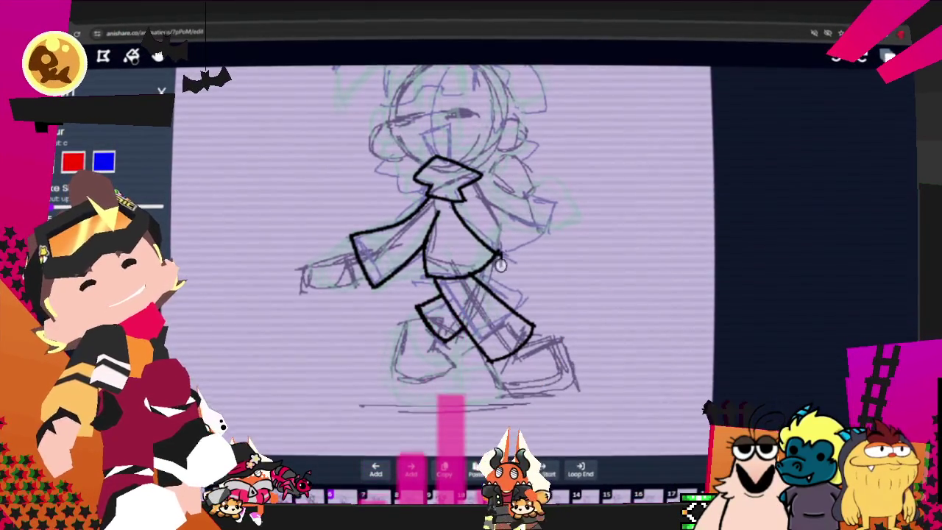
{"action": "left_click_drag", "start_coordinate": [506, 245], "coordinate": [504, 264]}
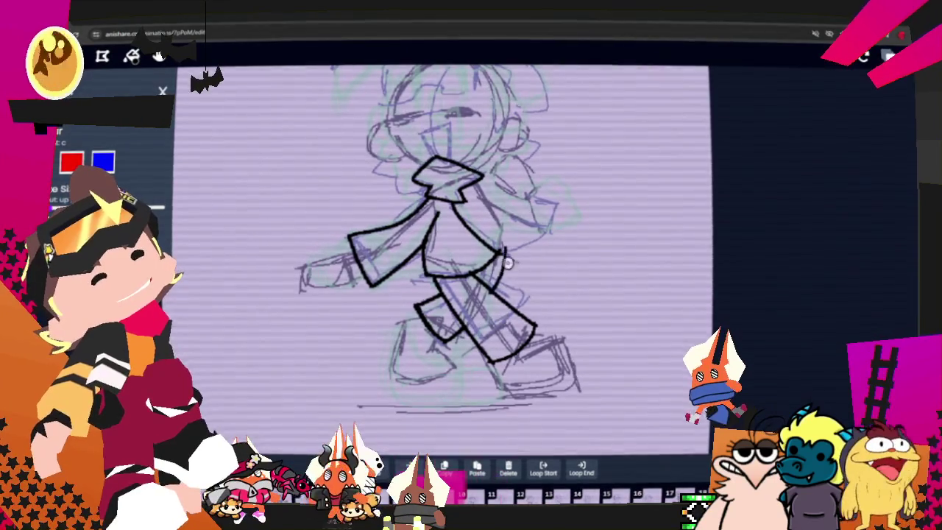
{"action": "left_click_drag", "start_coordinate": [507, 246], "coordinate": [509, 273]}
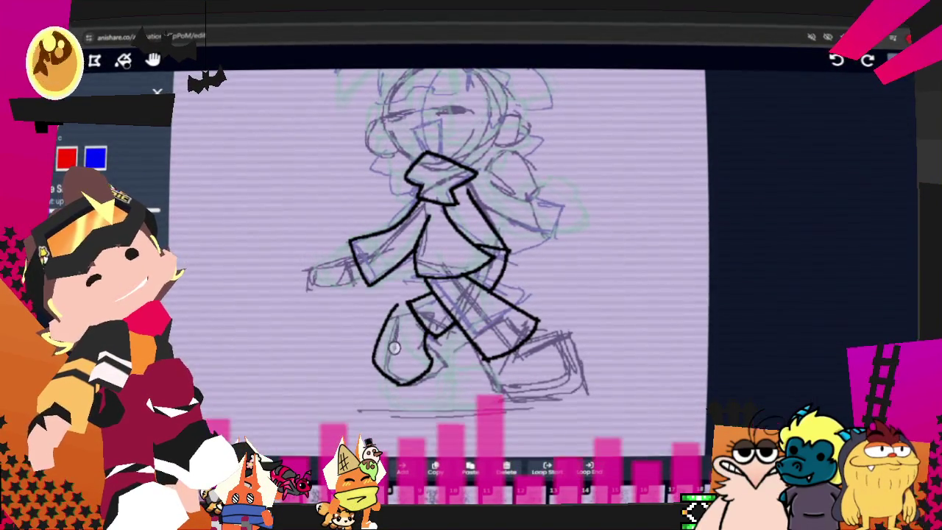
- Ink the bottom of the trailing shoe in black
{"action": "key", "text": "ctrl"}
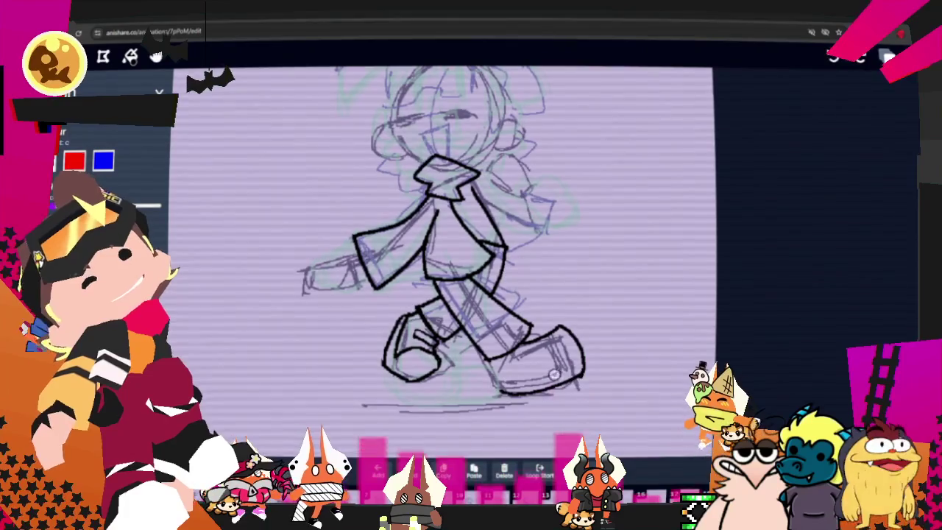
{"action": "left_click_drag", "start_coordinate": [507, 386], "coordinate": [548, 394]}
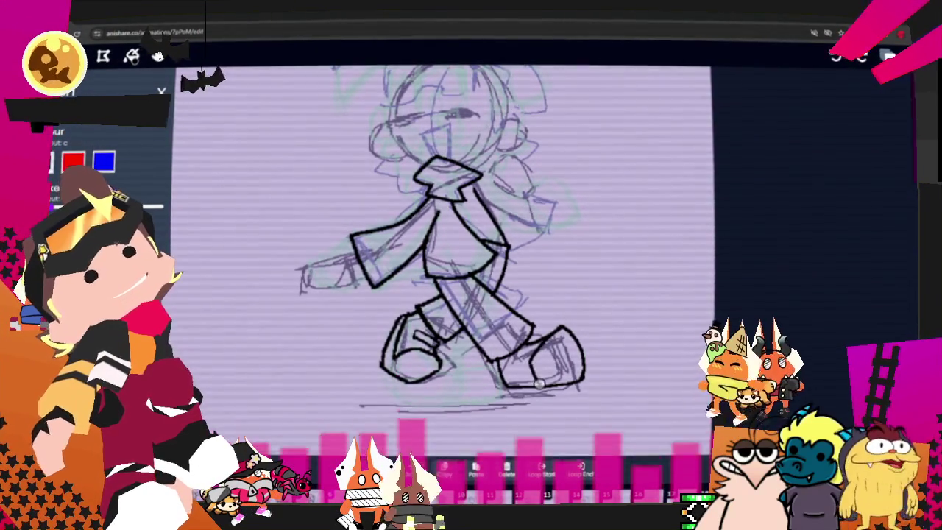
- Line and thicken the shoe's bottom edge, then outline the outstretched hand
{"action": "left_click_drag", "start_coordinate": [506, 385], "coordinate": [542, 385]}
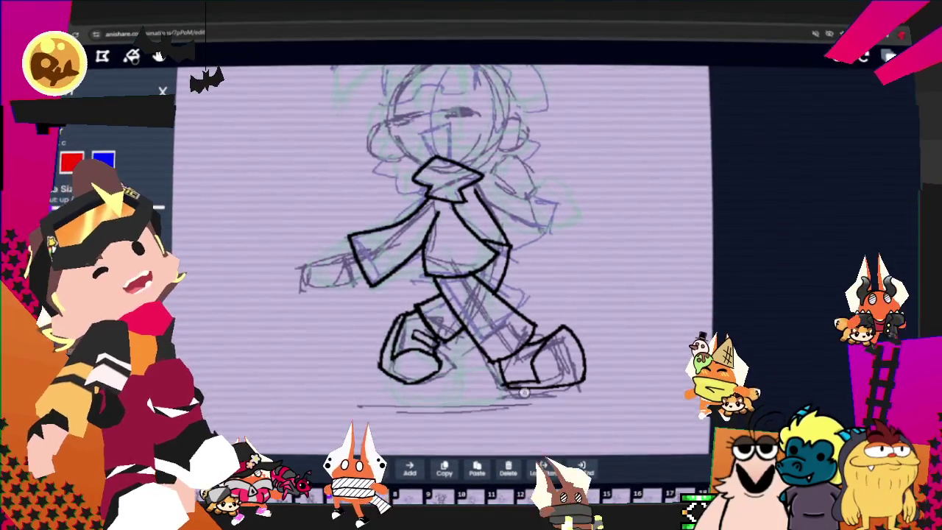
{"action": "left_click_drag", "start_coordinate": [535, 382], "coordinate": [507, 385]}
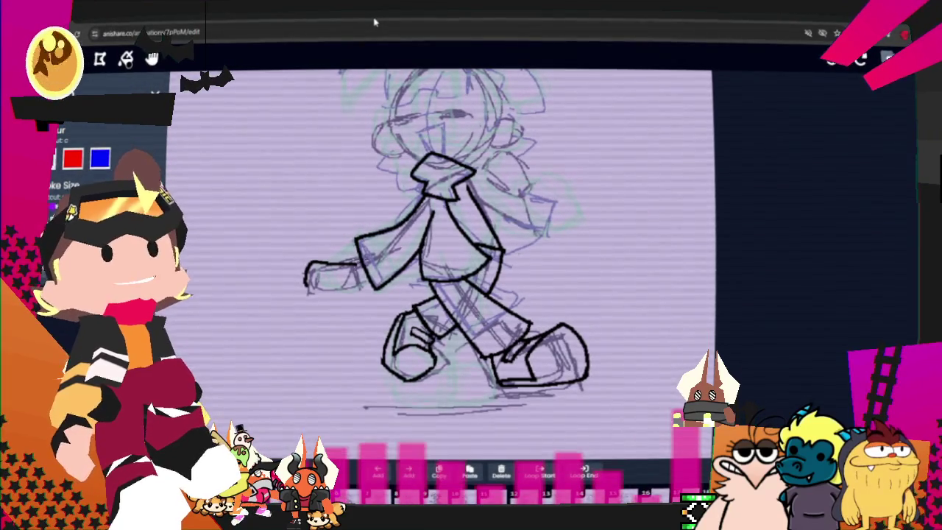
{"action": "mouse_move", "coordinate": [318, 290]}
{"action": "left_mouse_down"}
{"action": "mouse_move", "coordinate": [352, 280]}
{"action": "mouse_move", "coordinate": [361, 293]}
{"action": "left_mouse_up"}
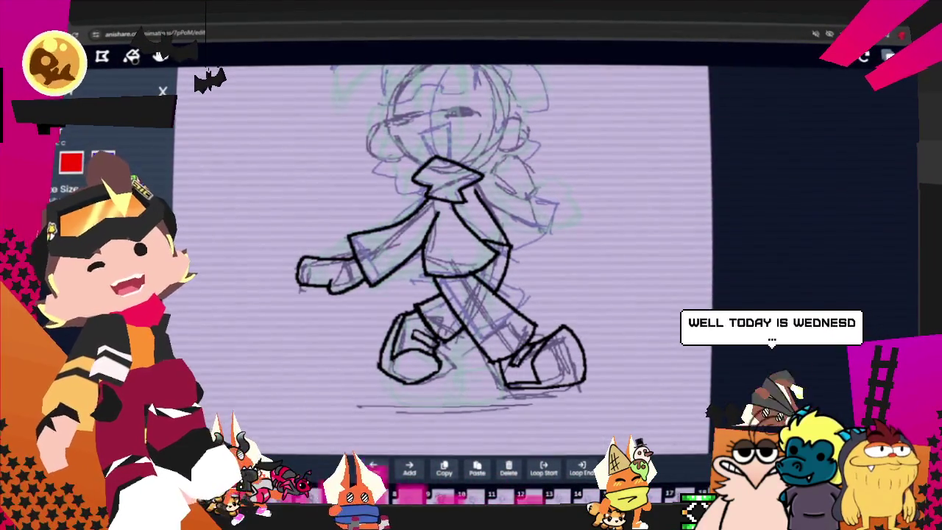
{"action": "scroll", "coordinate": [562, 209], "scroll_direction": "up", "scroll_amount": 2}
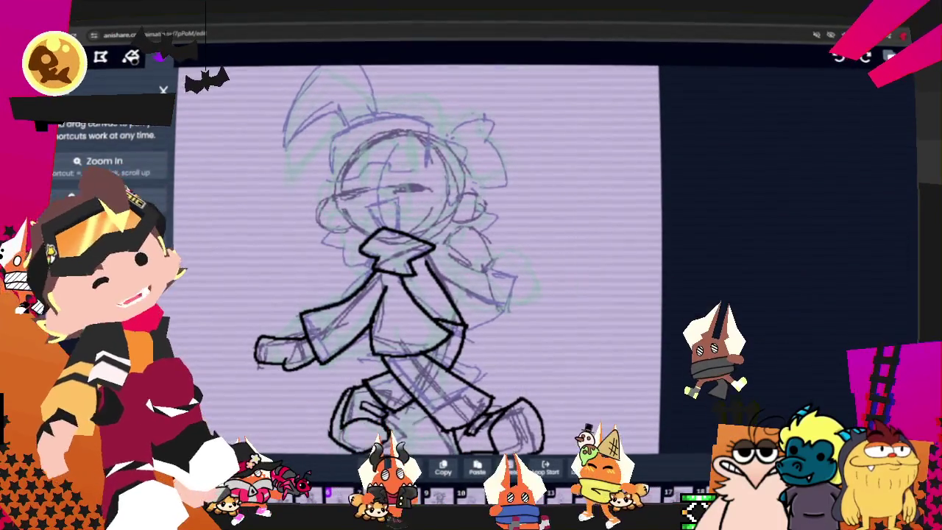
- With the pen, close the other hand's outline and rework the curve below the fist
{"action": "left_click", "coordinate": [131, 58]}
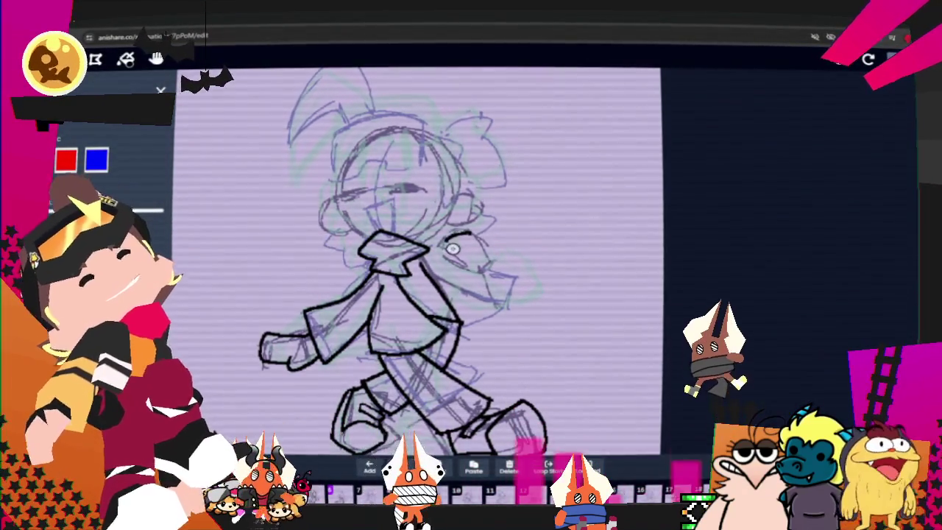
{"action": "left_click_drag", "start_coordinate": [457, 262], "coordinate": [478, 248]}
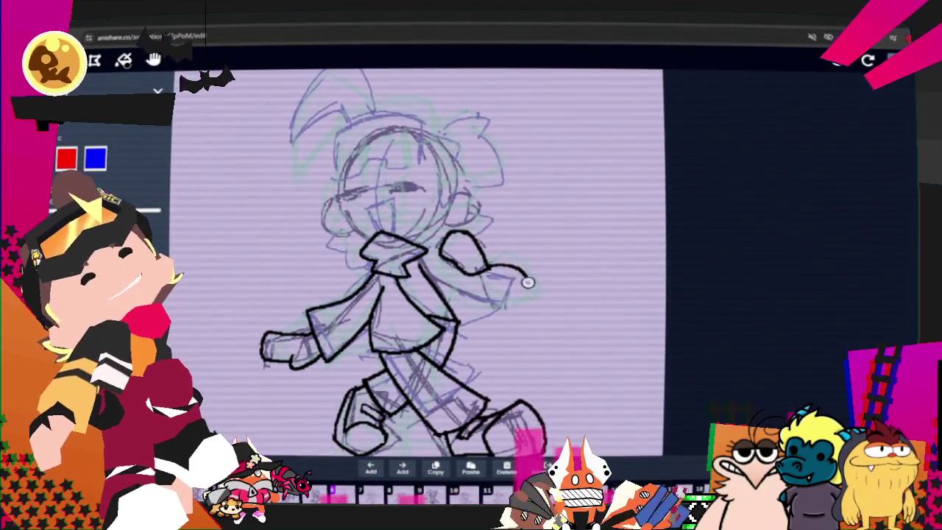
{"action": "key", "text": "ctrl+z"}
{"action": "left_click_drag", "start_coordinate": [482, 252], "coordinate": [517, 291]}
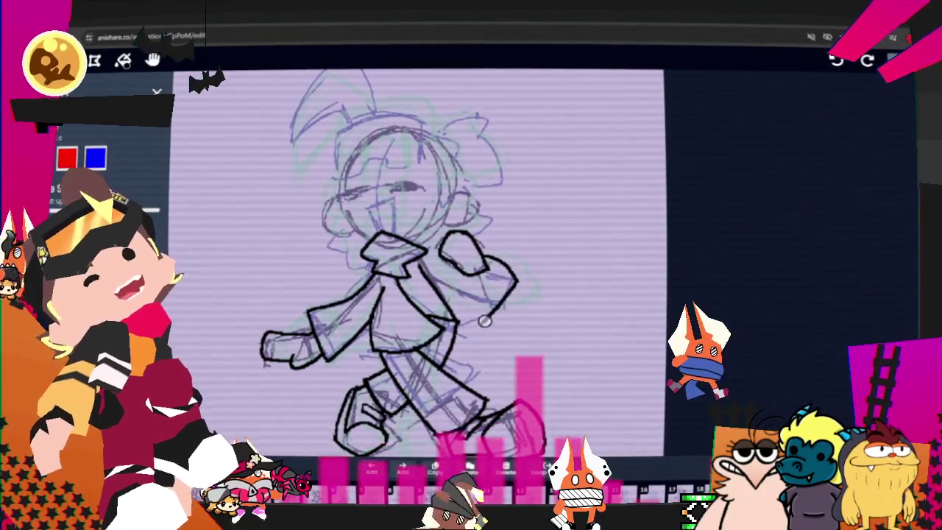
{"action": "key", "text": "ctrl"}
{"action": "key", "text": "ctrl+z"}
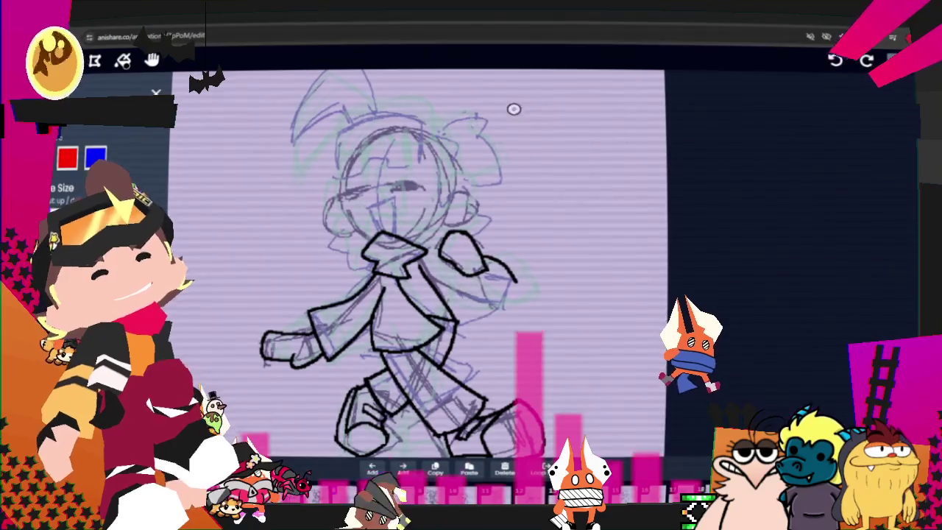
{"action": "mouse_move", "coordinate": [494, 252]}
{"action": "left_mouse_down"}
{"action": "mouse_move", "coordinate": [506, 288]}
{"action": "mouse_move", "coordinate": [490, 311]}
{"action": "left_mouse_up"}
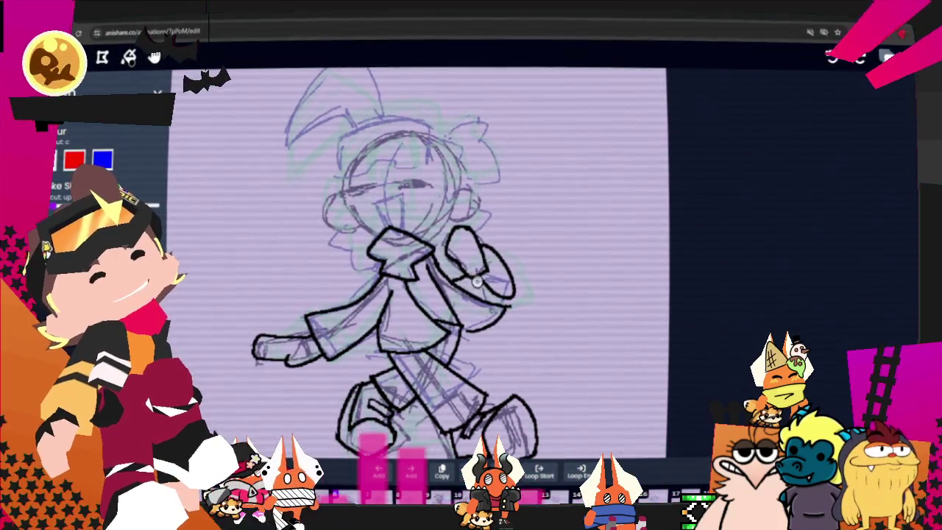
- Replace the raised fist's outline and ink the arm line down from it
{"action": "key", "text": "ctrl"}
{"action": "key", "text": "ctrl+z"}
{"action": "mouse_move", "coordinate": [456, 234]}
{"action": "left_mouse_down"}
{"action": "mouse_move", "coordinate": [495, 268]}
{"action": "mouse_move", "coordinate": [504, 302]}
{"action": "left_mouse_up"}
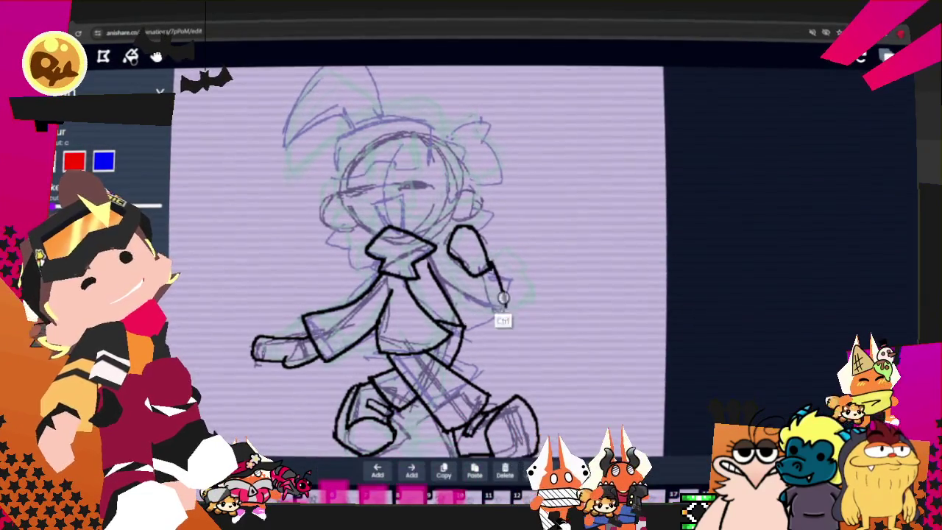
{"action": "left_click_drag", "start_coordinate": [487, 271], "coordinate": [503, 298]}
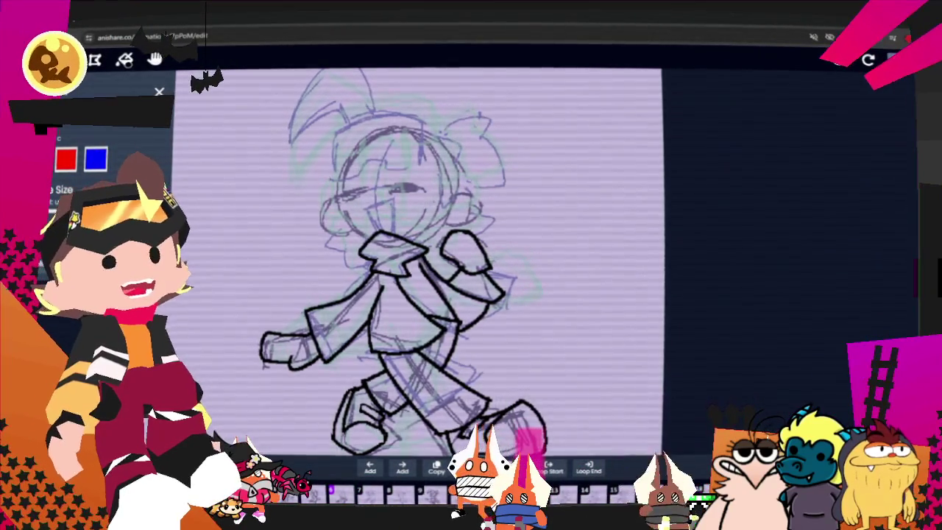
- Zoom in on the head and ink two curved closed-eye strokes in bold black
{"action": "scroll", "coordinate": [484, 405], "scroll_direction": "up", "scroll_amount": 3}
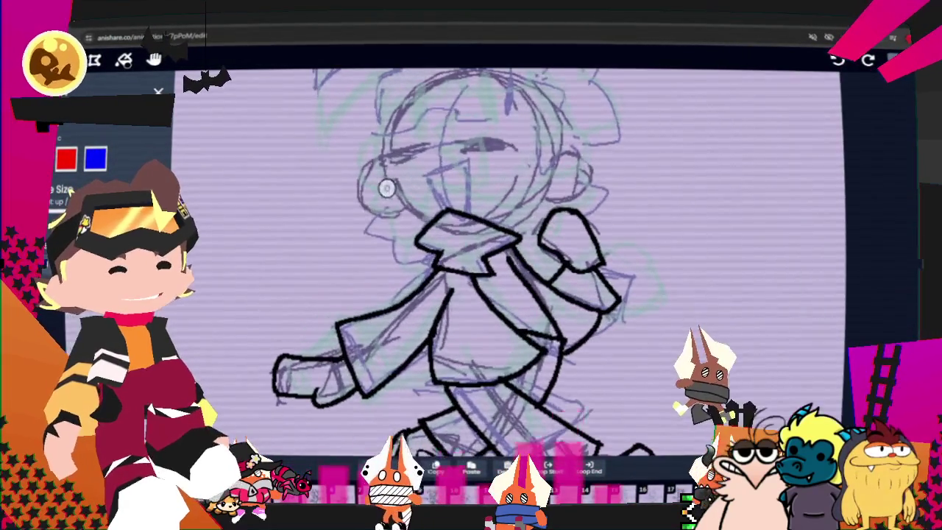
{"action": "key", "text": "z"}
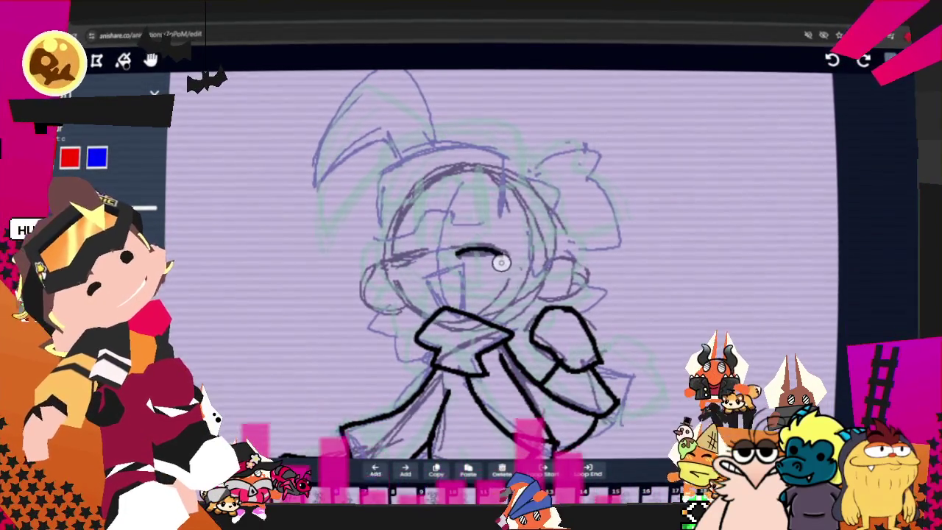
{"action": "left_click_drag", "start_coordinate": [458, 250], "coordinate": [471, 247]}
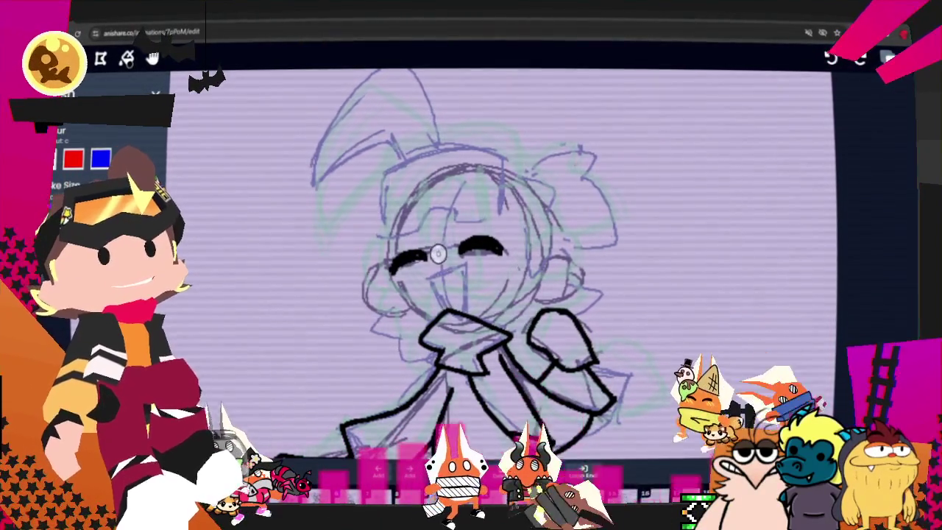
{"action": "left_click_drag", "start_coordinate": [425, 284], "coordinate": [439, 280]}
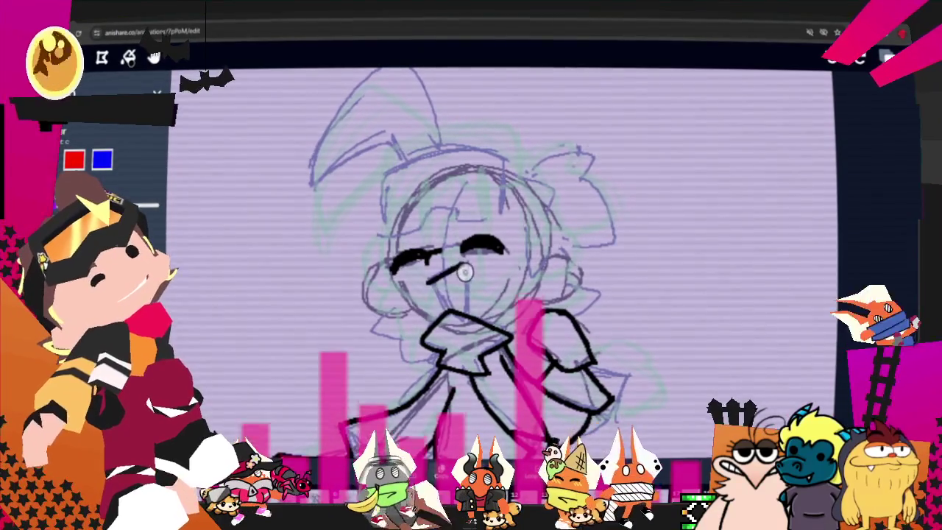
{"action": "left_click_drag", "start_coordinate": [448, 278], "coordinate": [464, 298]}
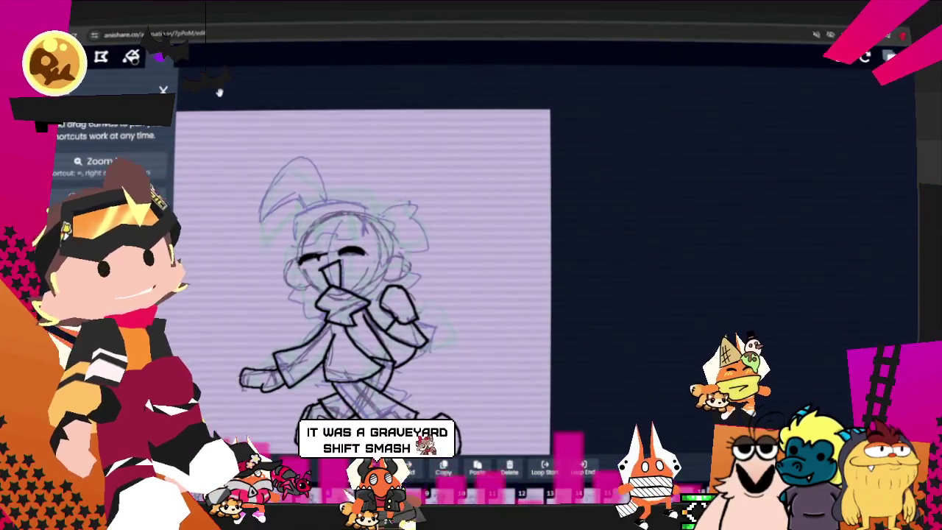
- Zoom out to check the whole walk frame with its inked face and mouth
{"action": "scroll", "coordinate": [566, 159], "scroll_direction": "up", "scroll_amount": 2}
{"action": "scroll", "coordinate": [565, 160], "scroll_direction": "up", "scroll_amount": 2}
{"action": "scroll", "coordinate": [575, 184], "scroll_direction": "up", "scroll_amount": 2}
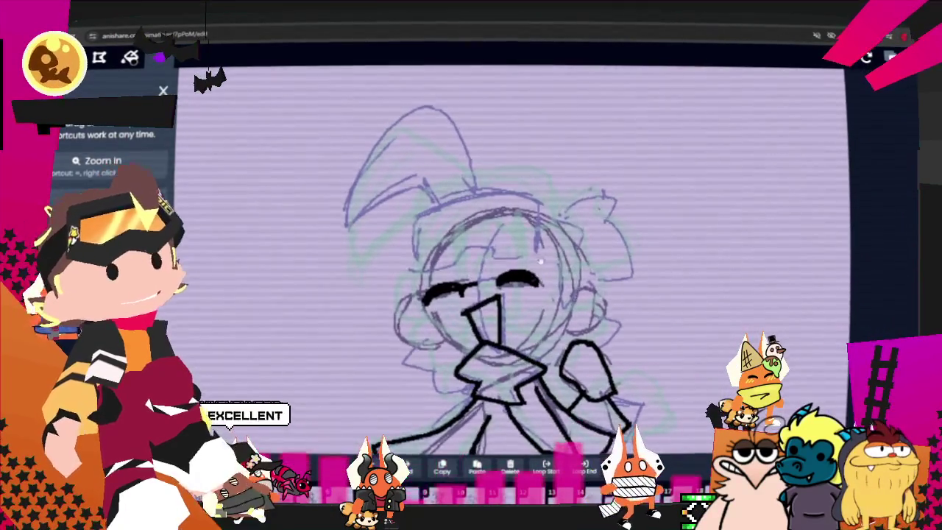
- Ink the goggle line across the forehead, replacing a too-long stroke with a shorter one
{"action": "scroll", "coordinate": [575, 243], "scroll_direction": "down", "scroll_amount": 2}
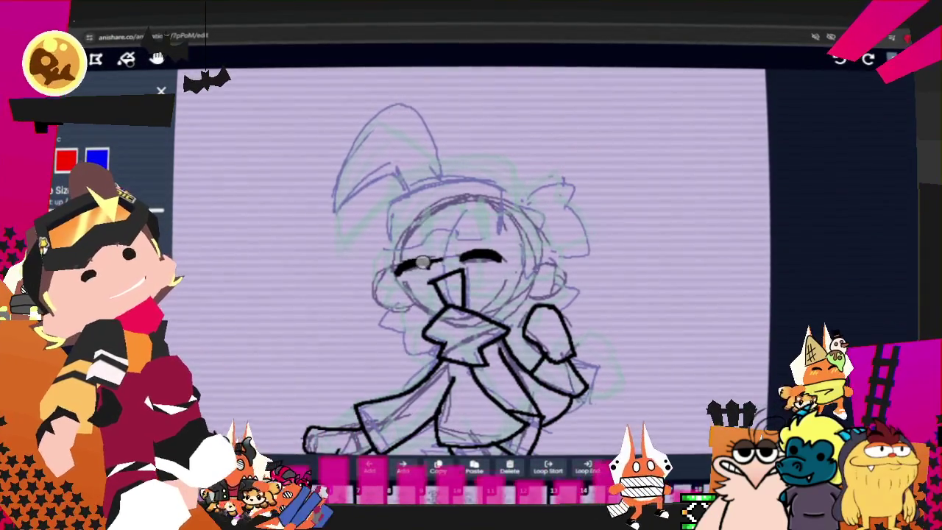
{"action": "mouse_move", "coordinate": [390, 208]}
{"action": "left_mouse_down"}
{"action": "mouse_move", "coordinate": [390, 246]}
{"action": "mouse_move", "coordinate": [504, 223]}
{"action": "left_mouse_up"}
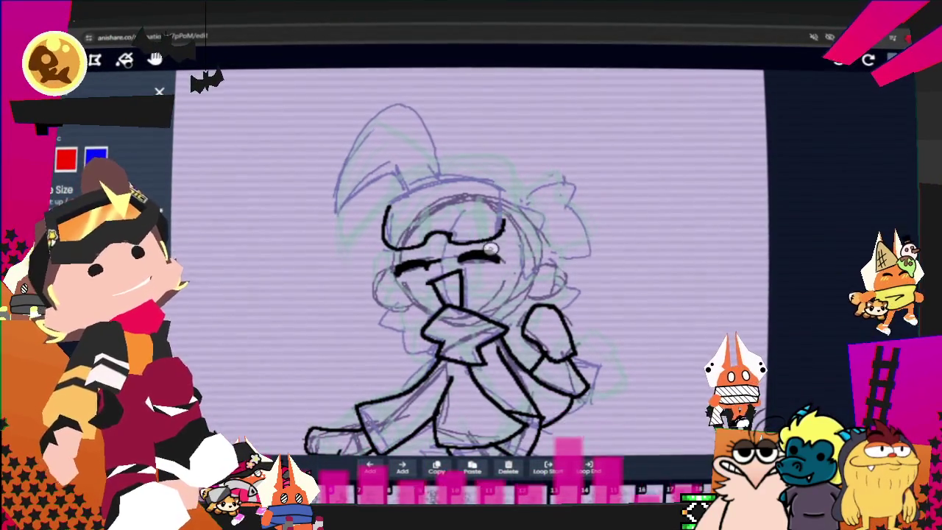
{"action": "key", "text": "ctrl+z"}
{"action": "mouse_move", "coordinate": [398, 240]}
{"action": "left_mouse_down"}
{"action": "mouse_move", "coordinate": [464, 241]}
{"action": "mouse_move", "coordinate": [514, 223]}
{"action": "left_mouse_up"}
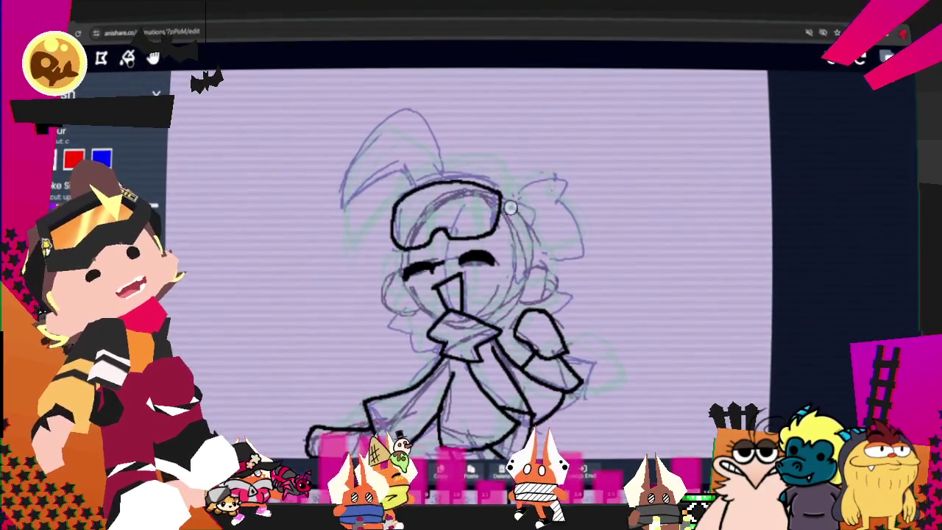
- Draw the goggles' top arc, the left cheek curves with an inner curve, and the right ear
{"action": "left_click_drag", "start_coordinate": [393, 211], "coordinate": [503, 231]}
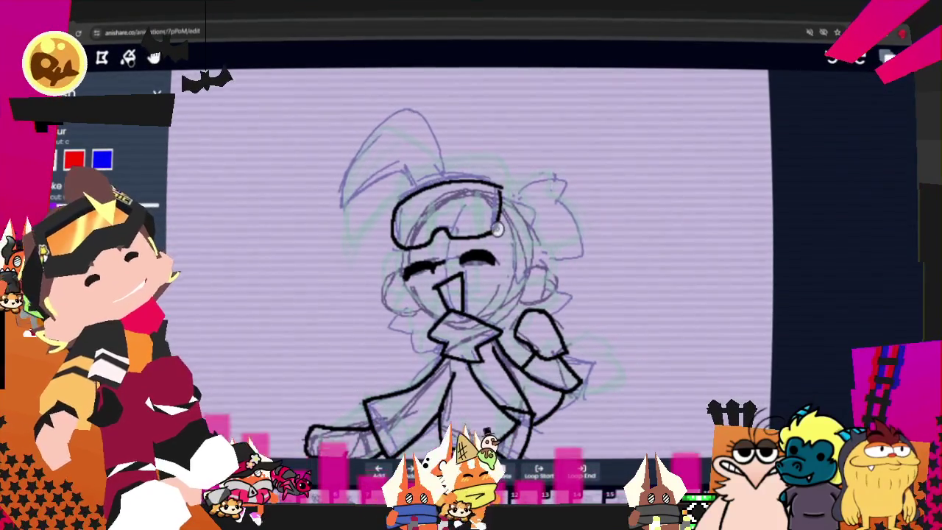
{"action": "left_click_drag", "start_coordinate": [393, 211], "coordinate": [501, 193]}
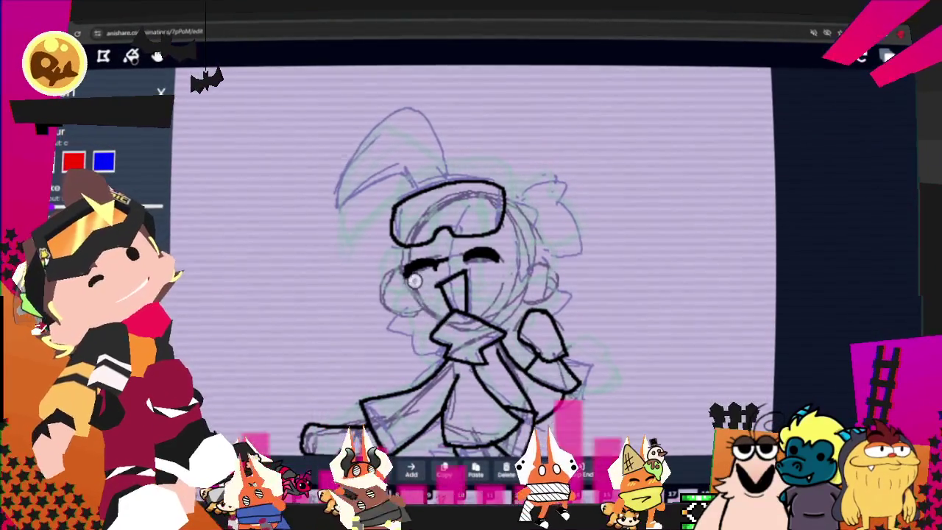
{"action": "left_click_drag", "start_coordinate": [407, 274], "coordinate": [444, 324]}
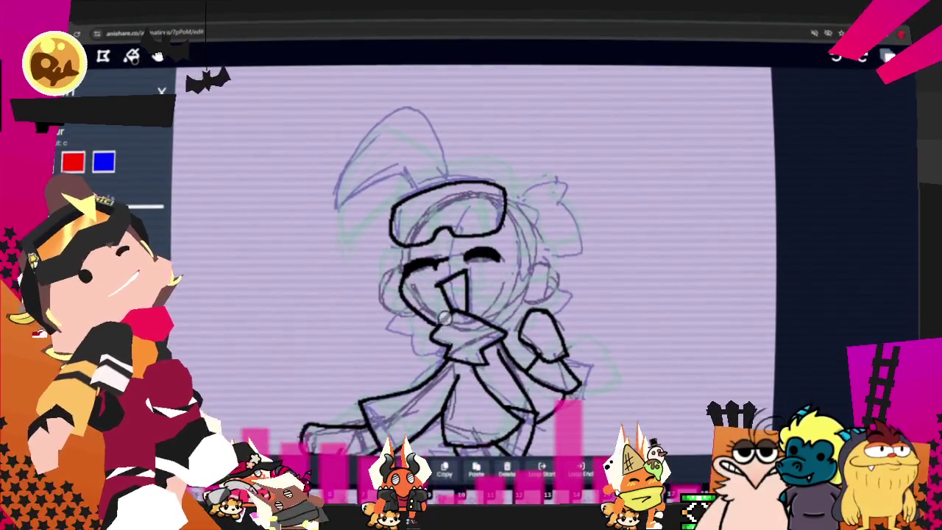
{"action": "left_click_drag", "start_coordinate": [404, 274], "coordinate": [444, 325]}
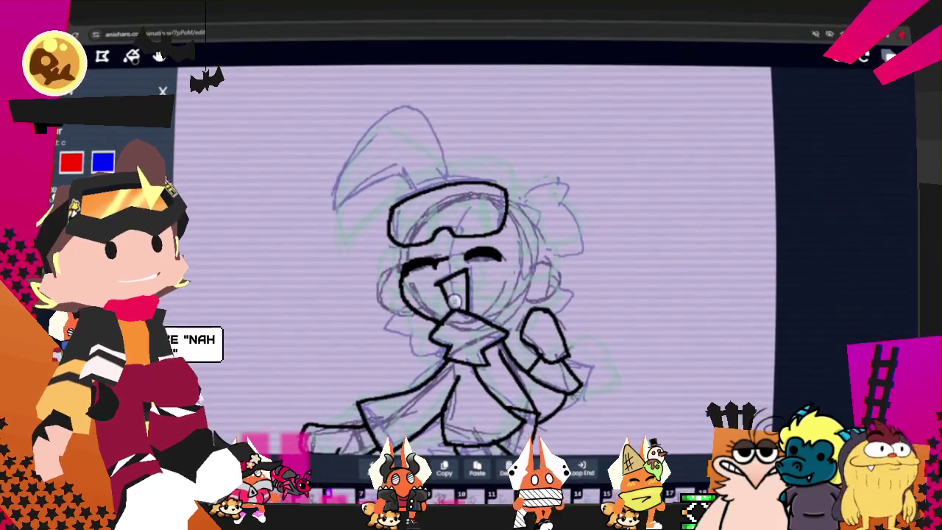
{"action": "left_click_drag", "start_coordinate": [401, 271], "coordinate": [403, 315]}
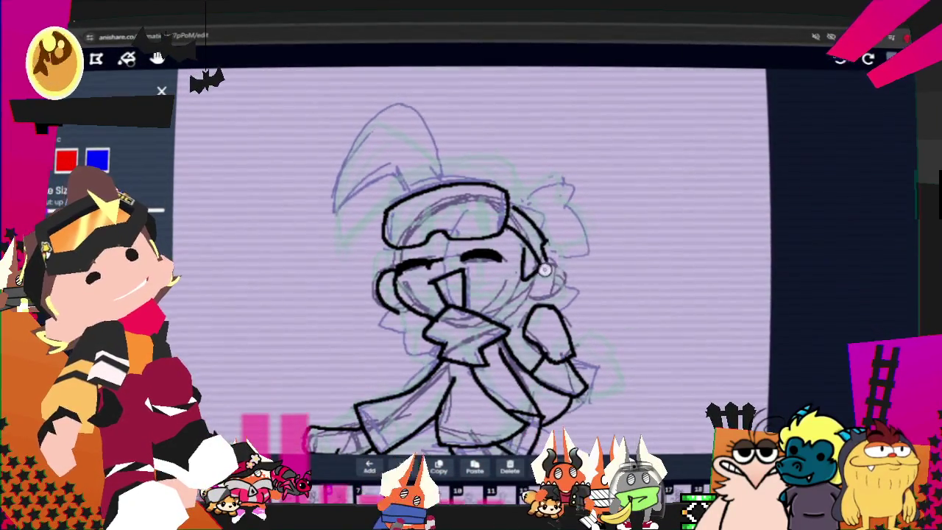
{"action": "left_click_drag", "start_coordinate": [551, 271], "coordinate": [527, 301]}
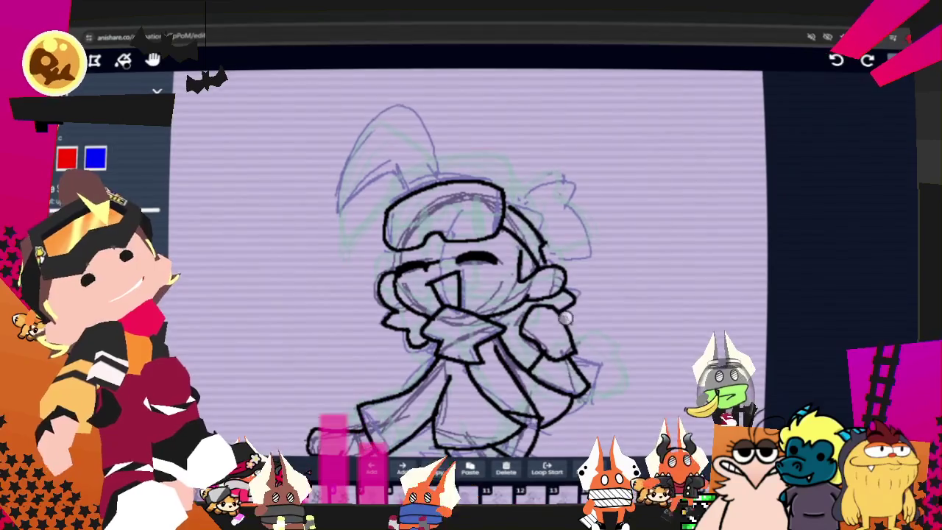
- Finish the right ear and ink the lower edge of the pointed top shape, undoing then restoring it
{"action": "mouse_move", "coordinate": [519, 208]}
{"action": "left_mouse_down"}
{"action": "mouse_move", "coordinate": [570, 212]}
{"action": "mouse_move", "coordinate": [559, 257]}
{"action": "left_mouse_up"}
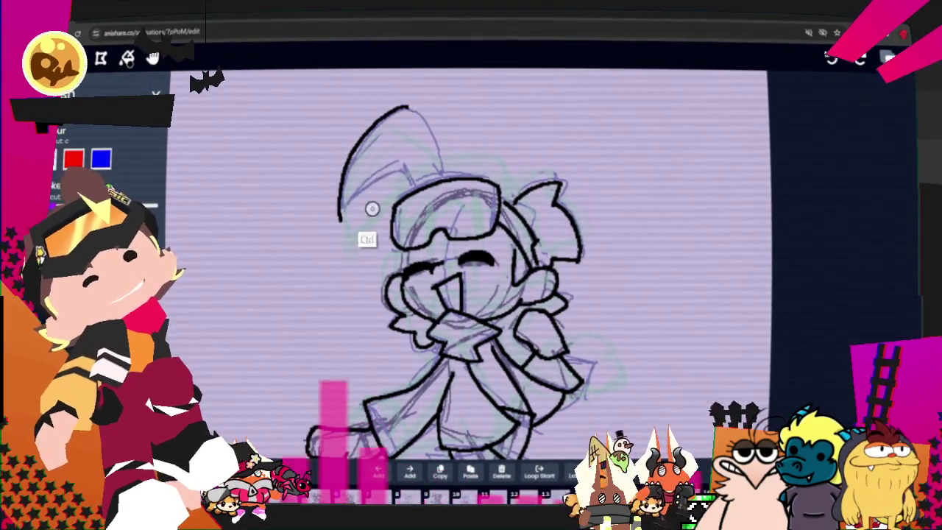
{"action": "left_click_drag", "start_coordinate": [340, 218], "coordinate": [413, 180]}
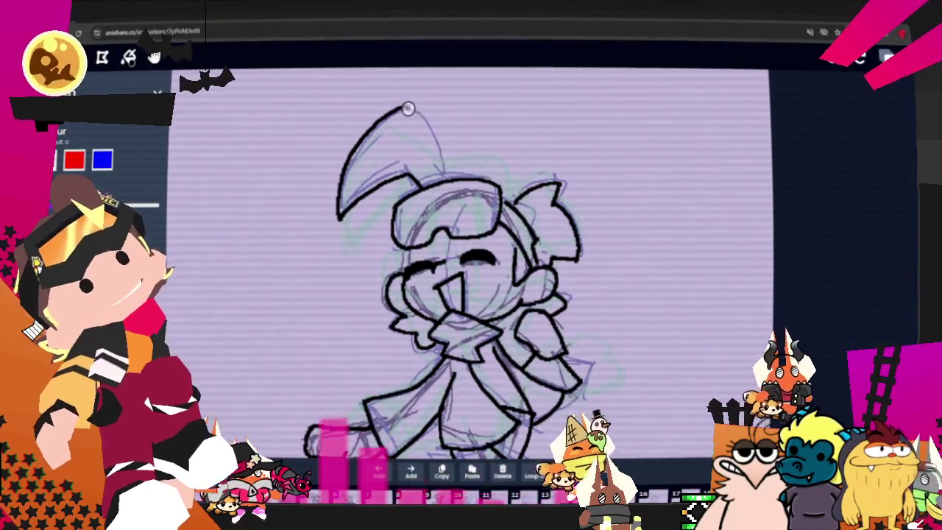
{"action": "key", "text": "ctrl+z"}
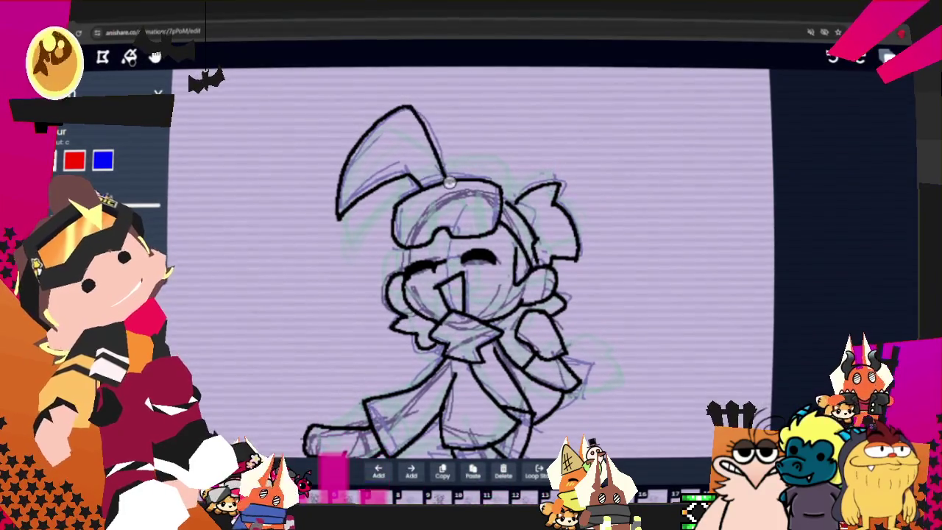
{"action": "key", "text": "ctrl+y"}
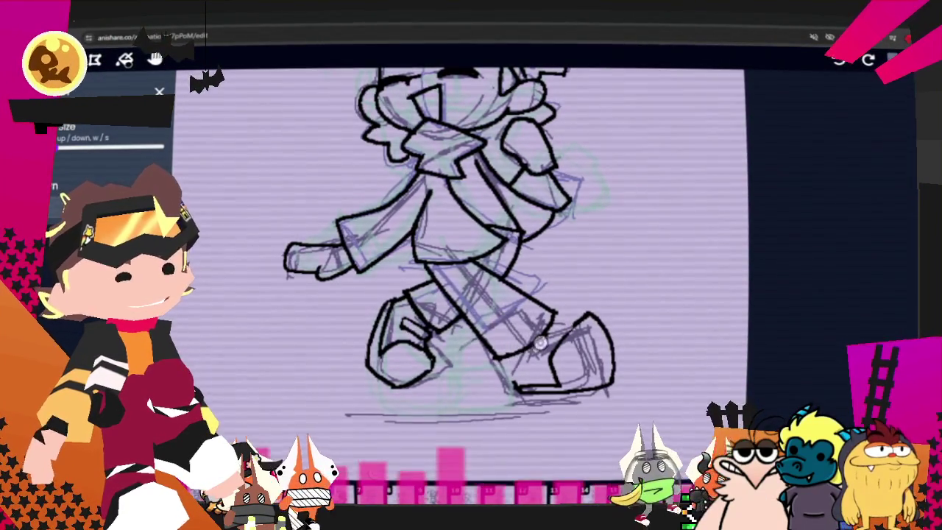
- Erase the front boot's right edge and sole lines and redraw them with new black strokes
{"action": "left_click_drag", "start_coordinate": [606, 298], "coordinate": [612, 406]}
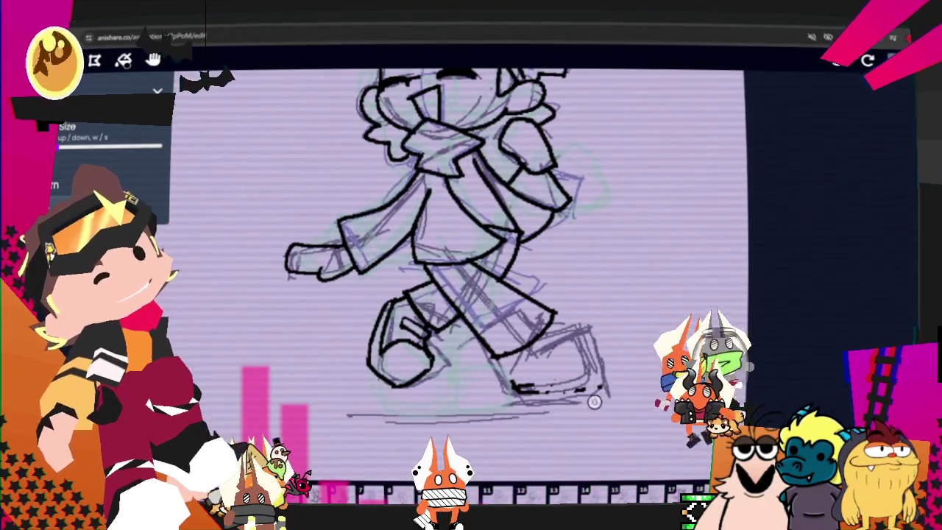
{"action": "left_click_drag", "start_coordinate": [578, 373], "coordinate": [519, 390]}
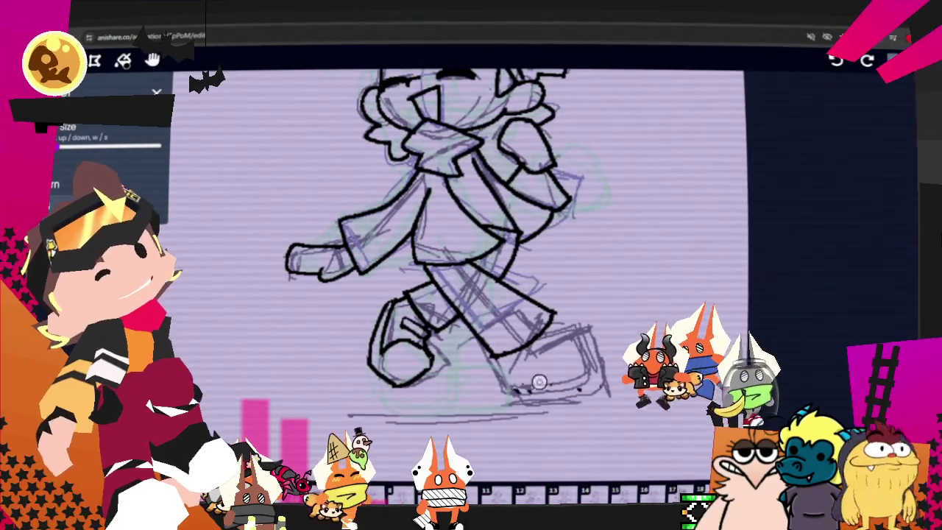
{"action": "key", "text": "b"}
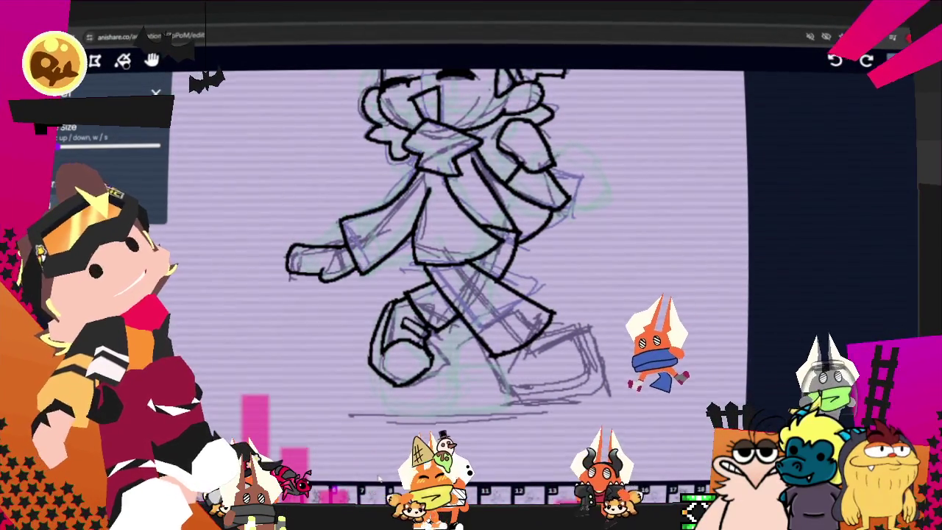
{"action": "left_click_drag", "start_coordinate": [499, 360], "coordinate": [532, 407]}
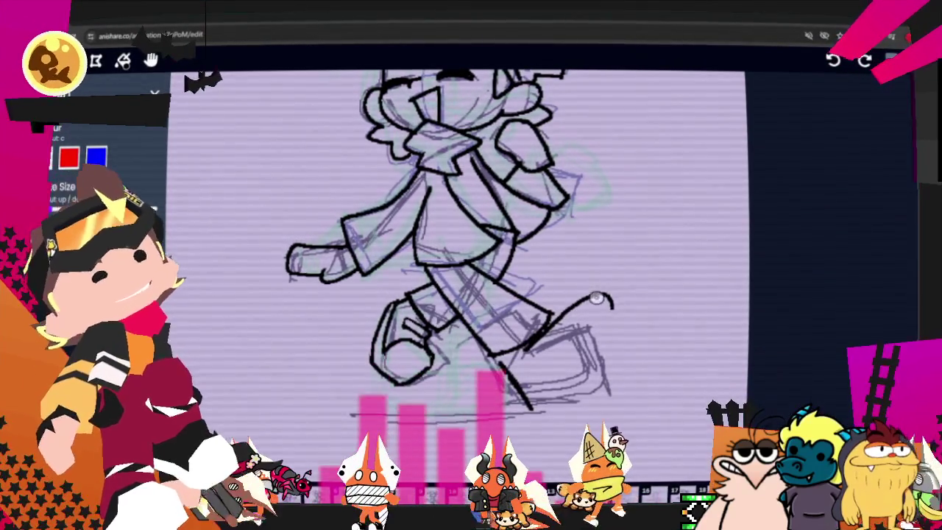
{"action": "key", "text": "e"}
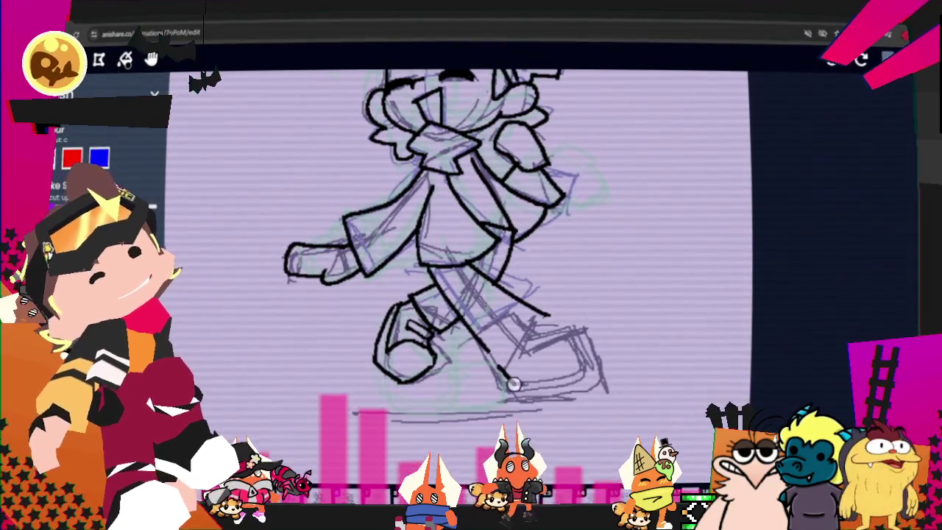
{"action": "left_click_drag", "start_coordinate": [501, 371], "coordinate": [609, 323]}
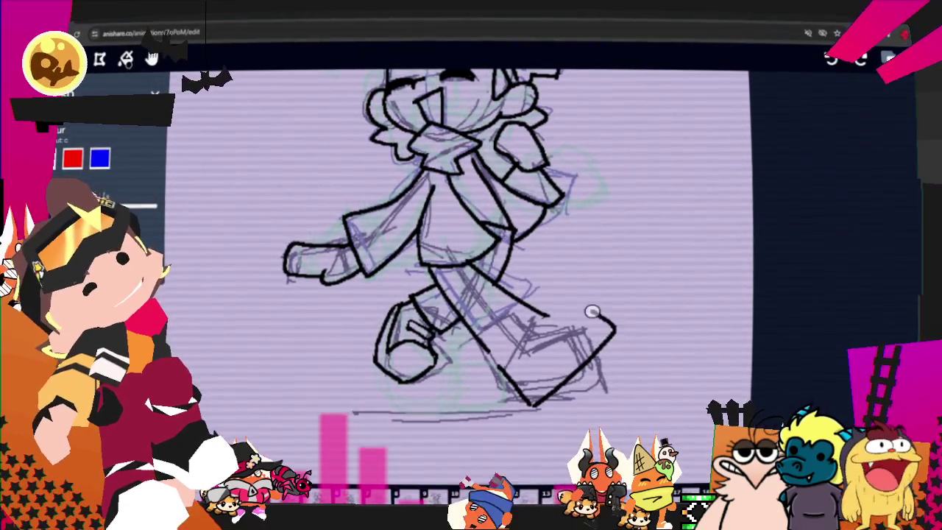
{"action": "key", "text": "ctrl"}
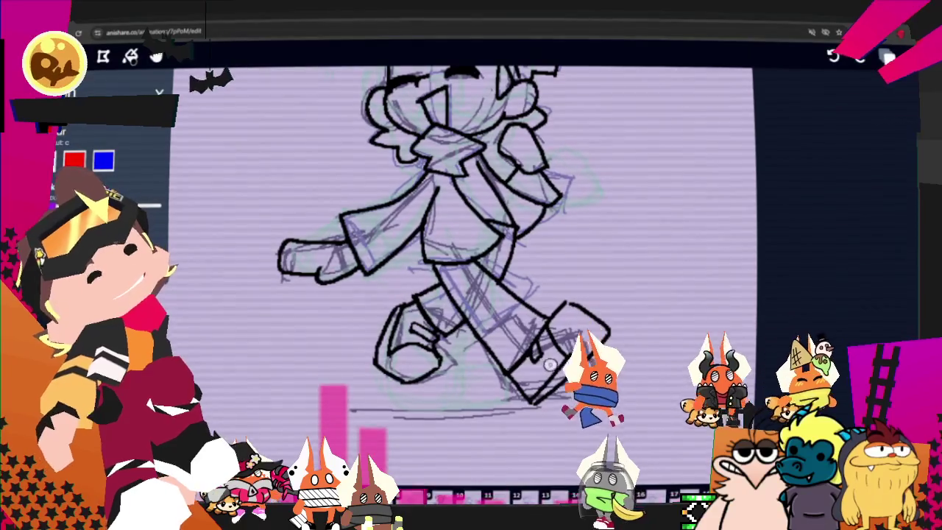
{"action": "key", "text": "s"}
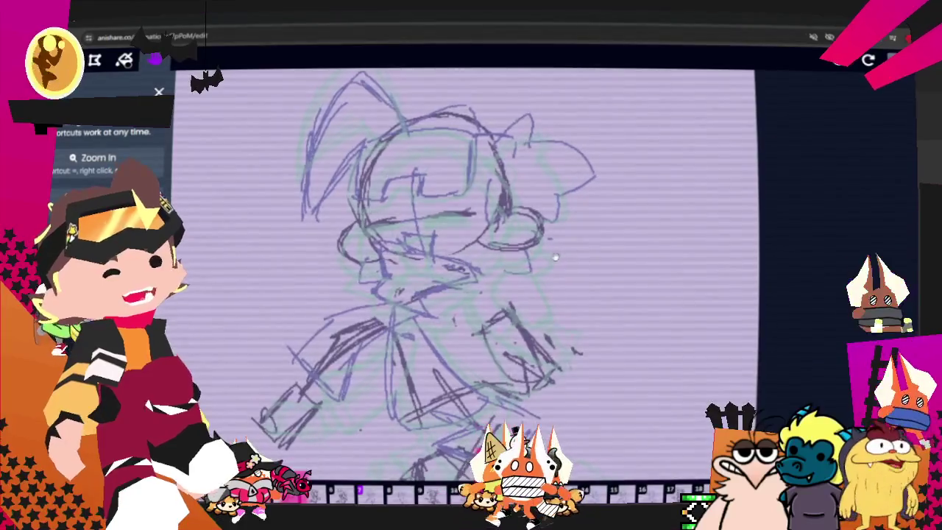
- Scroll the canvas down to the lower leg of the next sketch-only walk frame
{"action": "scroll", "coordinate": [554, 249], "scroll_direction": "down", "scroll_amount": 5}
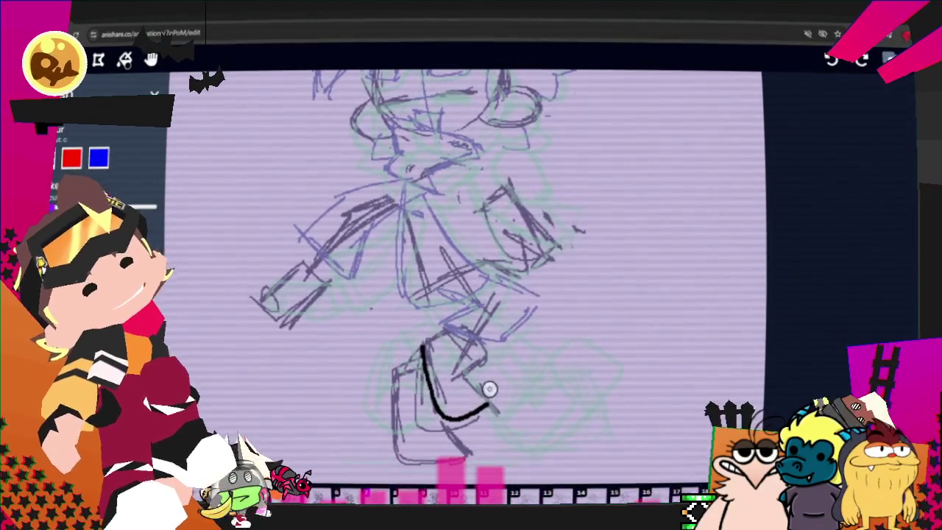
- Ink the back of the leg, the jacket's curved hem, and both edges of the jacket body
{"action": "key", "text": "ctrl+z"}
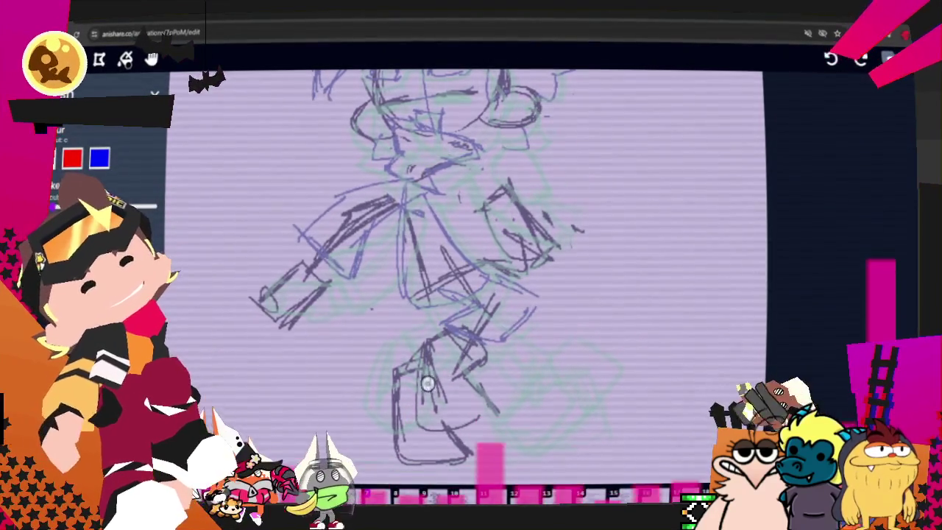
{"action": "left_click_drag", "start_coordinate": [426, 396], "coordinate": [486, 382]}
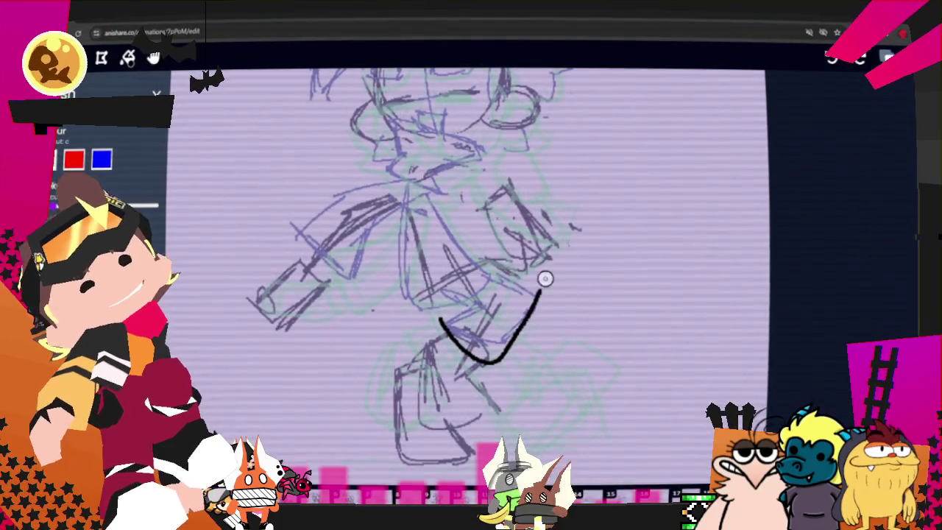
{"action": "left_click_drag", "start_coordinate": [409, 306], "coordinate": [490, 275]}
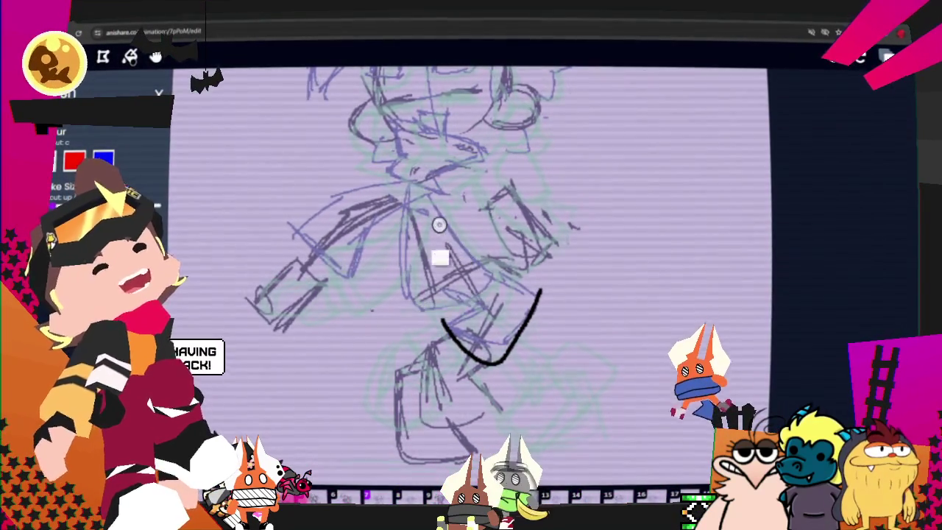
{"action": "left_click_drag", "start_coordinate": [437, 303], "coordinate": [508, 270]}
{"action": "left_click_drag", "start_coordinate": [422, 190], "coordinate": [498, 265]}
{"action": "left_click_drag", "start_coordinate": [405, 202], "coordinate": [401, 306]}
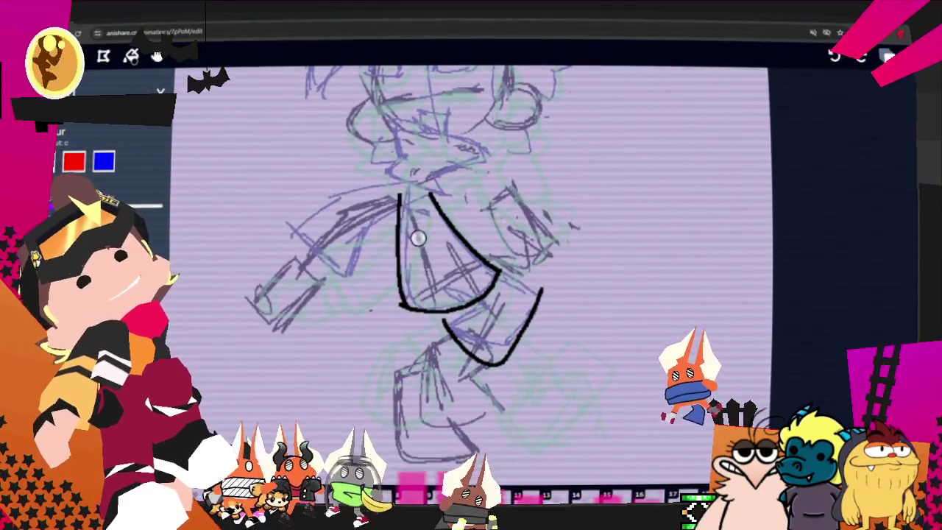
- Outline the outstretched front sleeve down to its cuff, replacing a stray cuff line with a small curl
{"action": "left_click_drag", "start_coordinate": [401, 215], "coordinate": [343, 279]}
{"action": "left_click_drag", "start_coordinate": [364, 232], "coordinate": [292, 222]}
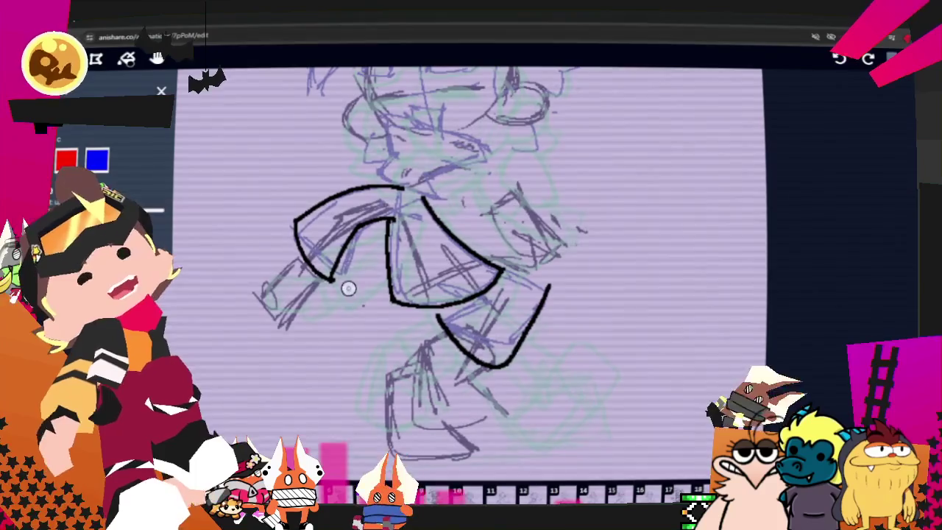
{"action": "mouse_move", "coordinate": [304, 265]}
{"action": "left_mouse_down"}
{"action": "mouse_move", "coordinate": [262, 288]}
{"action": "mouse_move", "coordinate": [300, 252]}
{"action": "left_mouse_up"}
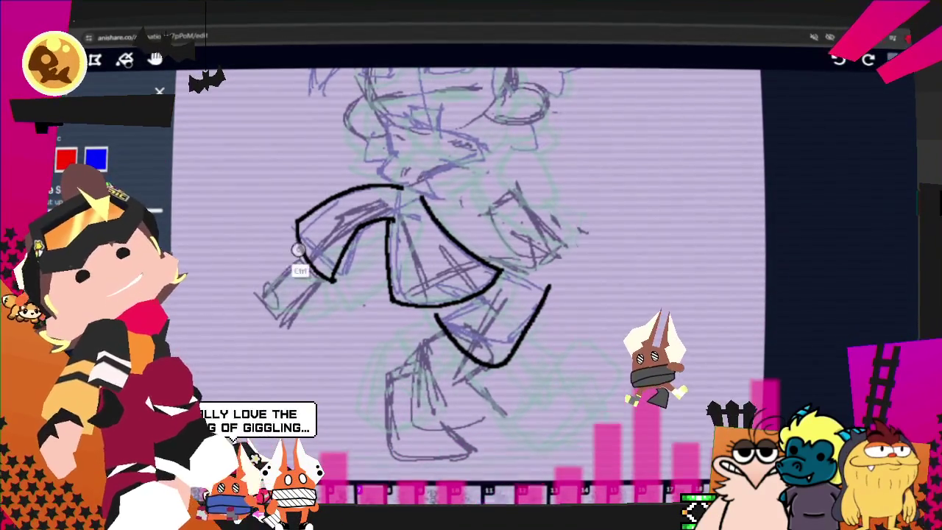
{"action": "mouse_move", "coordinate": [248, 290]}
{"action": "left_mouse_down"}
{"action": "mouse_move", "coordinate": [278, 316]}
{"action": "mouse_move", "coordinate": [324, 289]}
{"action": "left_mouse_up"}
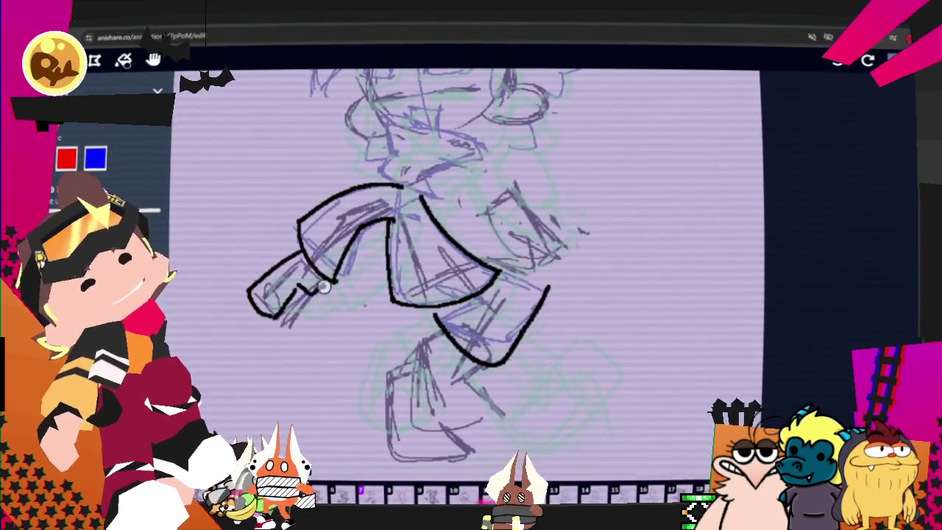
{"action": "key", "text": "ctrl+z"}
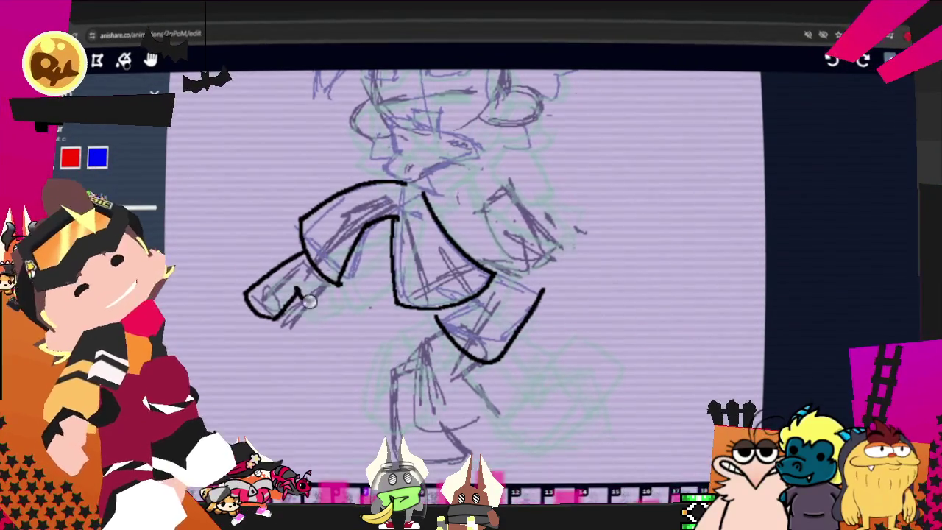
{"action": "left_click_drag", "start_coordinate": [297, 290], "coordinate": [315, 296]}
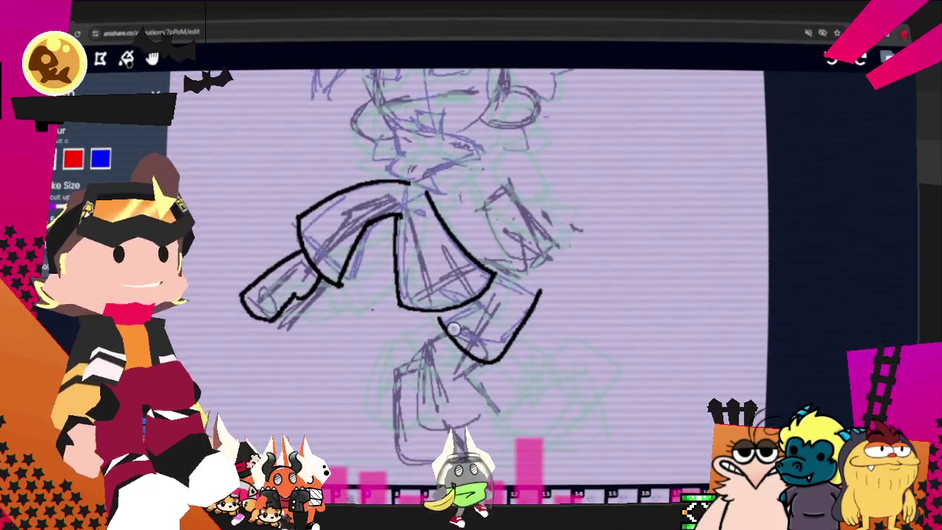
- Pan the canvas to show the head and ink the pointed collar around the neck
{"action": "left_click_drag", "start_coordinate": [276, 162], "coordinate": [264, 220]}
{"action": "key", "text": "h"}
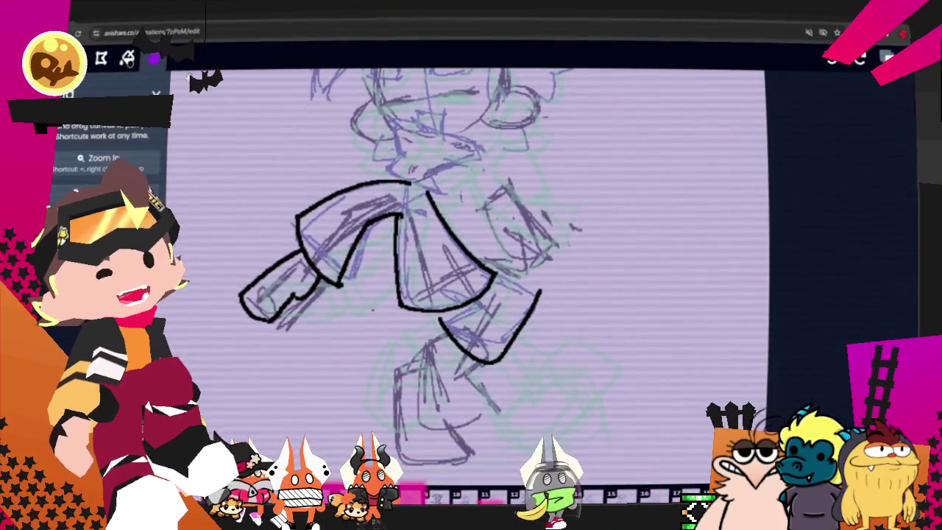
{"action": "left_click_drag", "start_coordinate": [484, 319], "coordinate": [480, 353]}
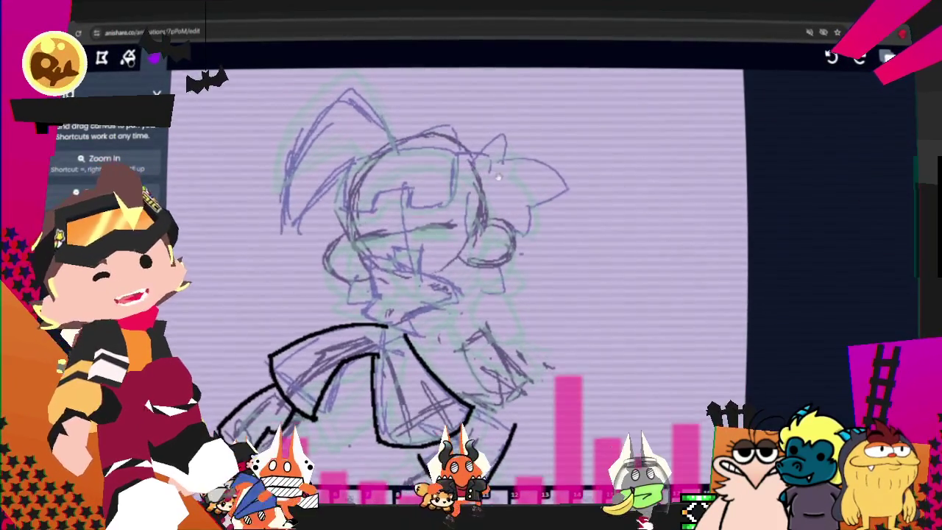
{"action": "key", "text": "b"}
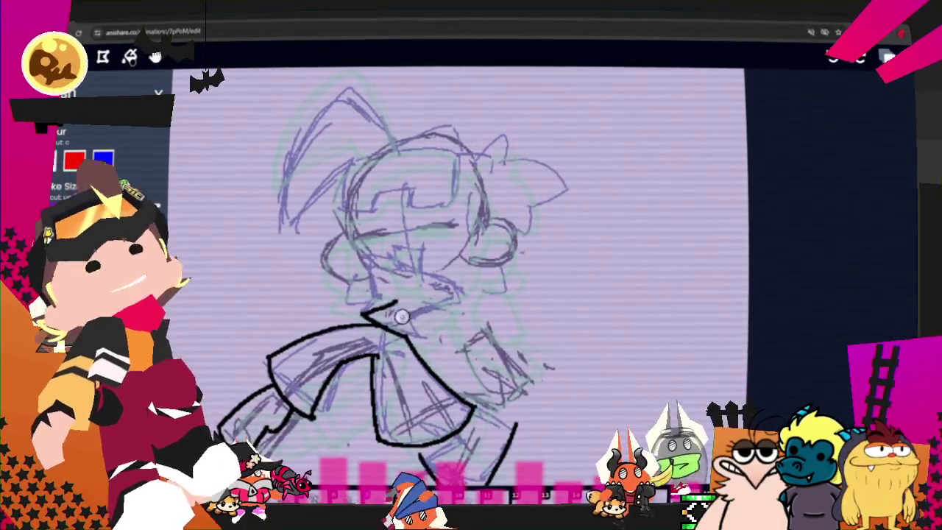
{"action": "mouse_move", "coordinate": [364, 313]}
{"action": "left_mouse_down"}
{"action": "mouse_move", "coordinate": [395, 310]}
{"action": "mouse_move", "coordinate": [370, 275]}
{"action": "mouse_move", "coordinate": [452, 294]}
{"action": "left_mouse_up"}
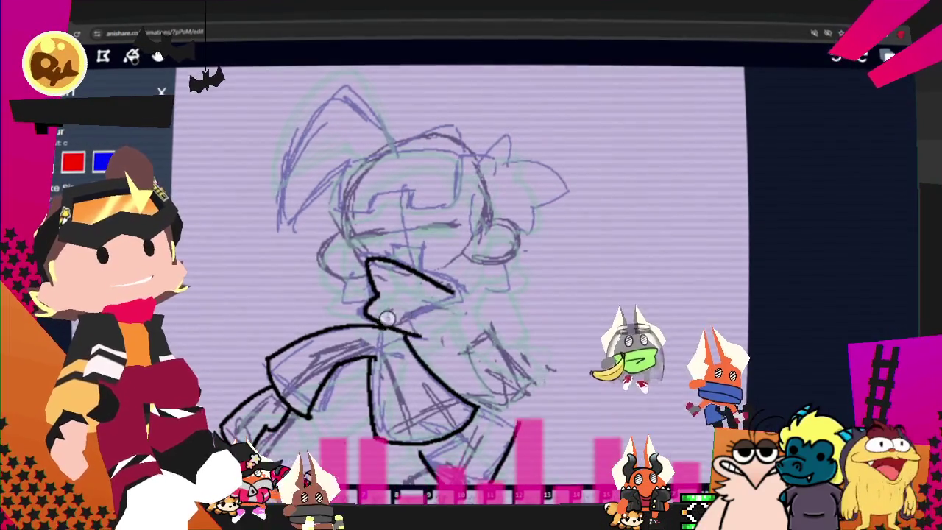
{"action": "left_click_drag", "start_coordinate": [426, 340], "coordinate": [471, 296]}
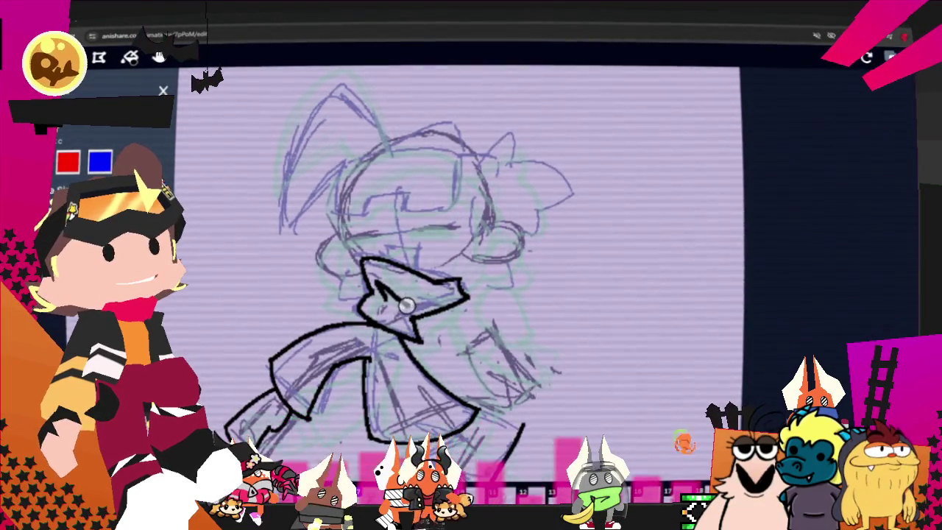
{"action": "key", "text": "w"}
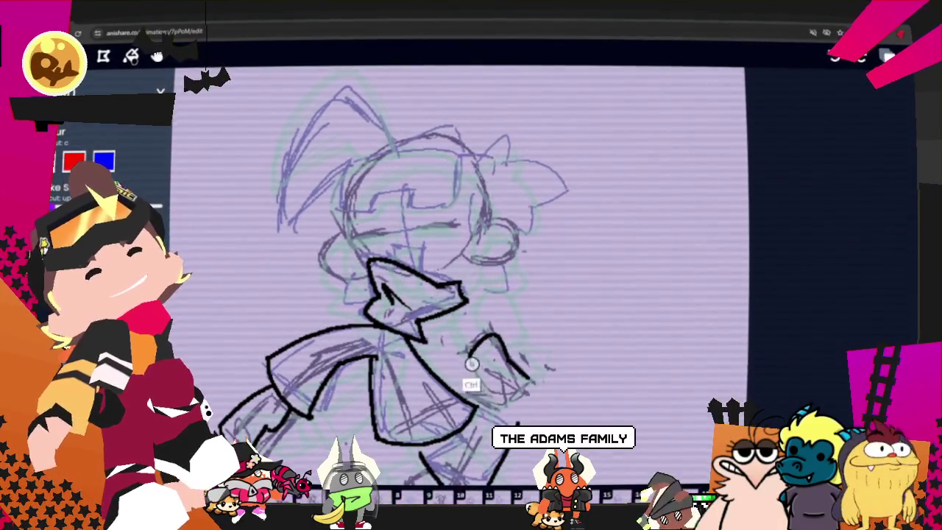
- Ink the back arm's lower edge, then pan up and add a stroke along the lower jacket
{"action": "left_click_drag", "start_coordinate": [472, 355], "coordinate": [532, 390]}
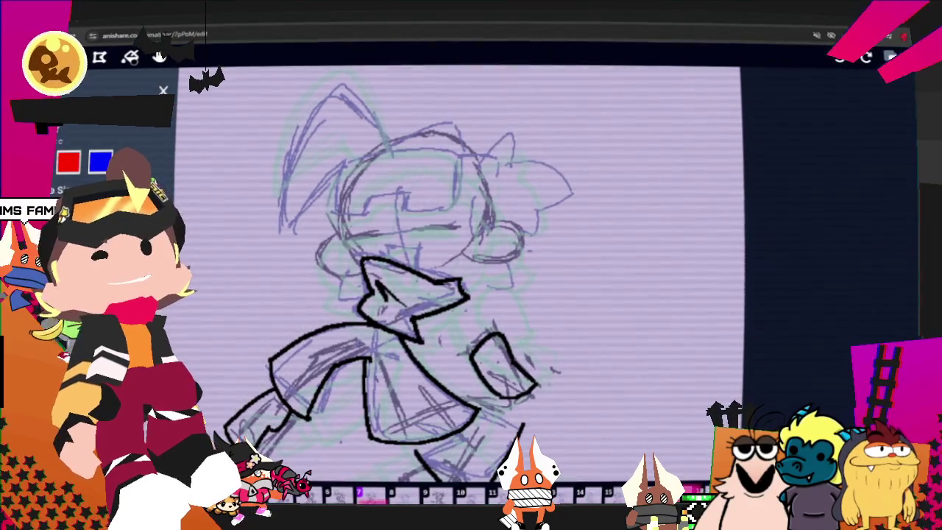
{"action": "key", "text": "h"}
{"action": "mouse_move", "coordinate": [417, 177]}
{"action": "left_mouse_down"}
{"action": "mouse_move", "coordinate": [430, 132]}
{"action": "mouse_move", "coordinate": [422, 127]}
{"action": "left_mouse_up"}
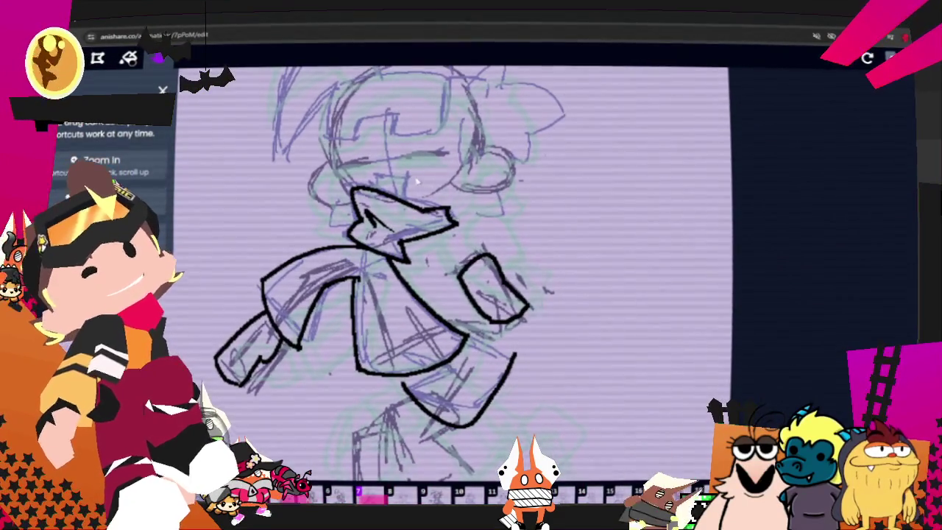
{"action": "key", "text": "b"}
{"action": "key", "text": "ctrl"}
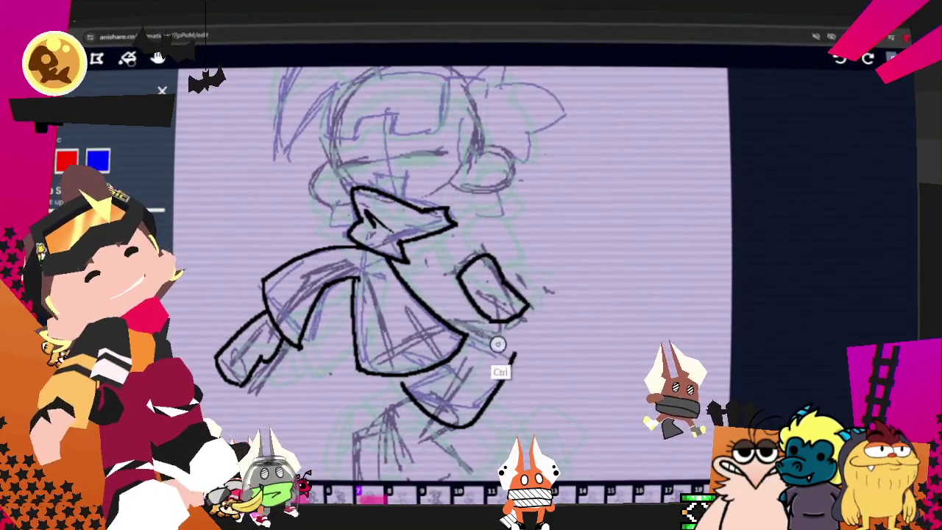
{"action": "left_click_drag", "start_coordinate": [511, 353], "coordinate": [479, 330]}
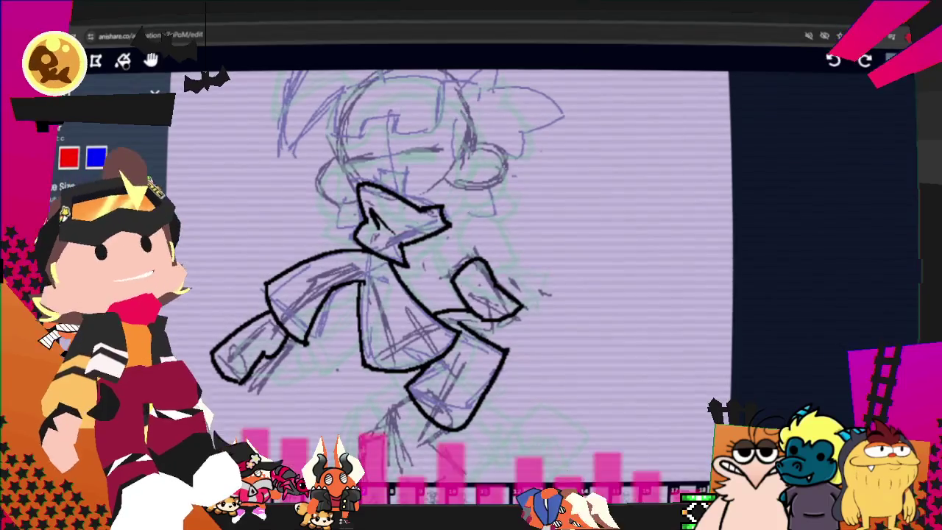
- Bring the legs into view and undo the two previous front-leg strokes
{"action": "scroll", "coordinate": [474, 299], "scroll_direction": "down", "scroll_amount": 2}
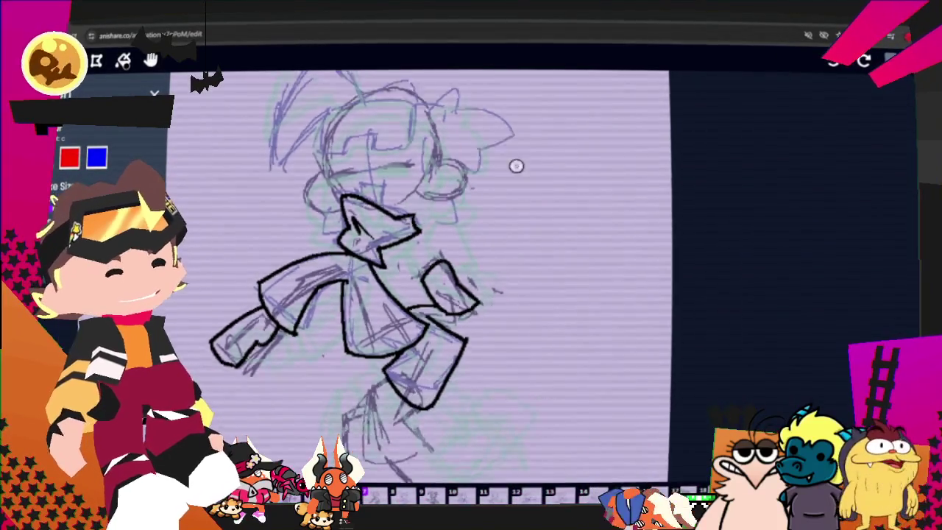
{"action": "left_click", "coordinate": [150, 62]}
{"action": "left_click_drag", "start_coordinate": [412, 331], "coordinate": [407, 184]}
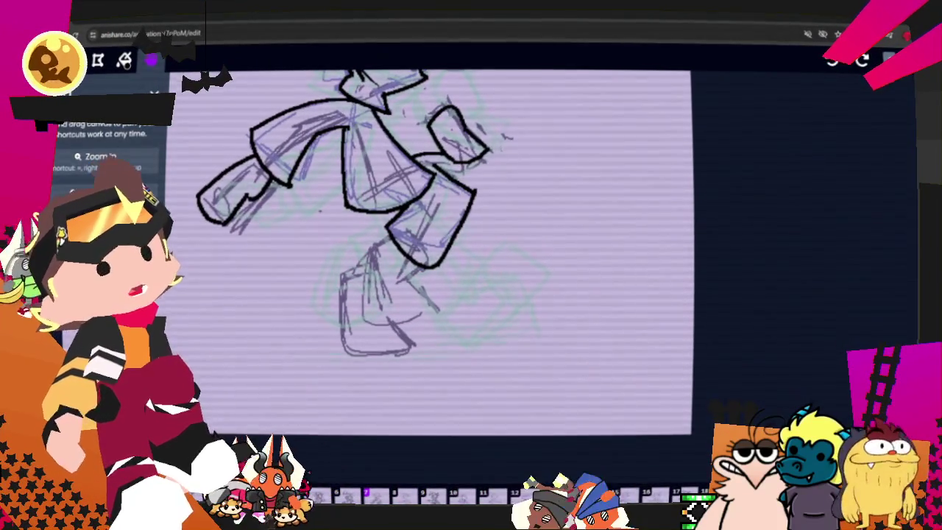
{"action": "key", "text": "b"}
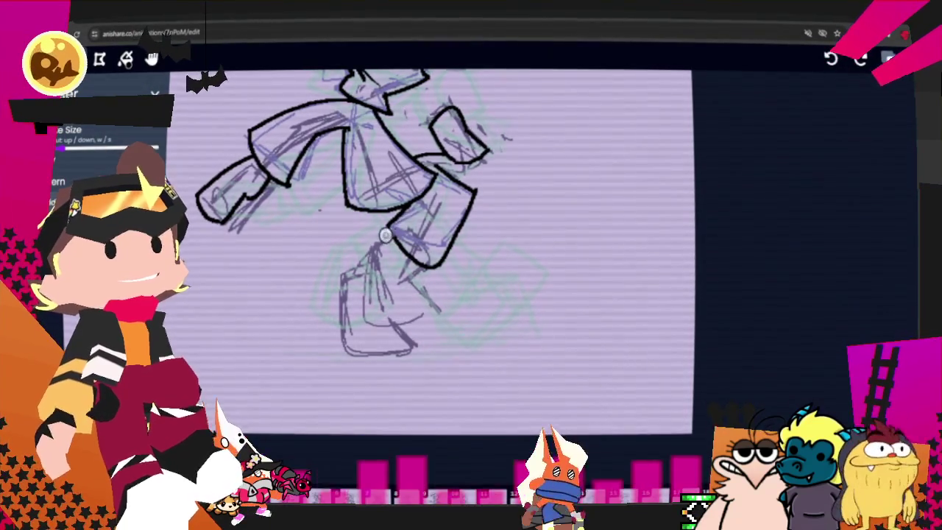
{"action": "key", "text": "ctrl+z"}
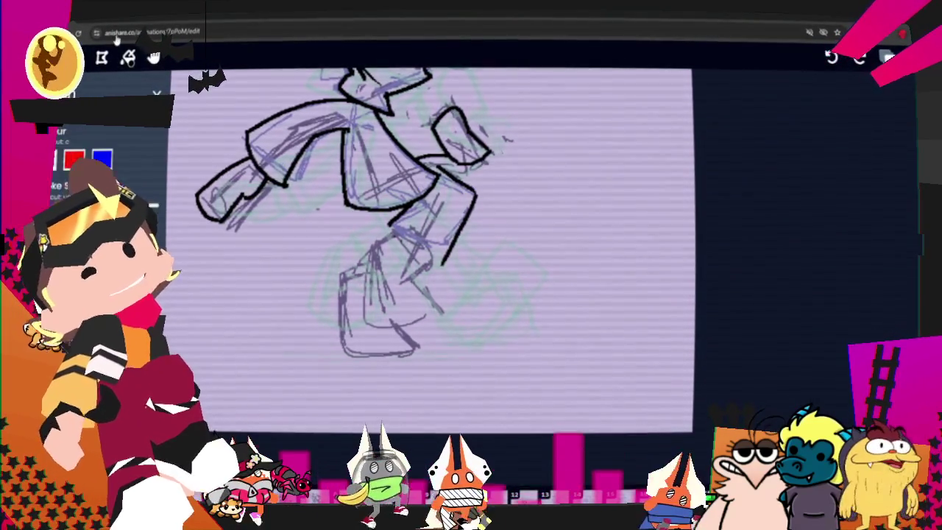
{"action": "key", "text": "ctrl+z"}
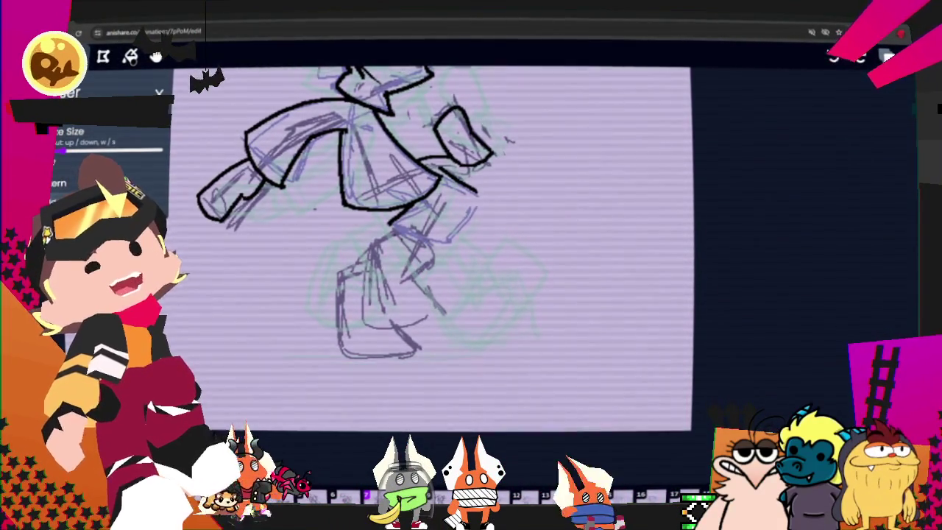
- Redraw the front lower leg and the boot outline in bold black
{"action": "left_click_drag", "start_coordinate": [479, 202], "coordinate": [426, 271]}
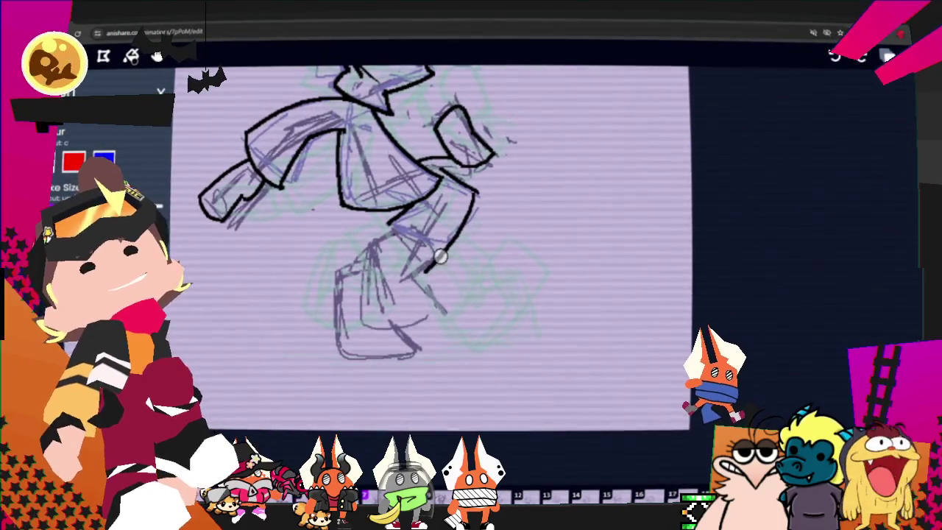
{"action": "left_click_drag", "start_coordinate": [424, 269], "coordinate": [382, 237]}
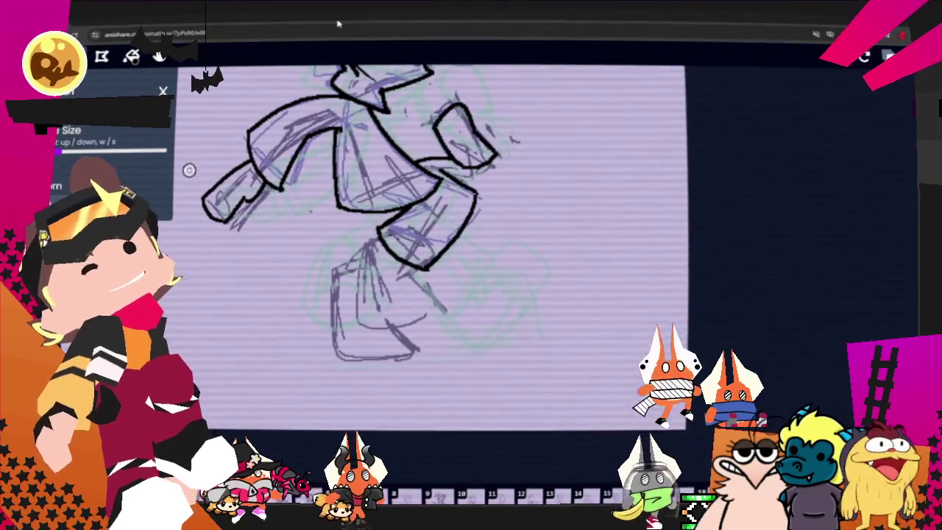
{"action": "left_click_drag", "start_coordinate": [415, 271], "coordinate": [445, 312]}
{"action": "mouse_move", "coordinate": [417, 270]}
{"action": "left_mouse_down"}
{"action": "mouse_move", "coordinate": [436, 307]}
{"action": "mouse_move", "coordinate": [350, 315]}
{"action": "left_mouse_up"}
{"action": "left_click_drag", "start_coordinate": [431, 308], "coordinate": [370, 305]}
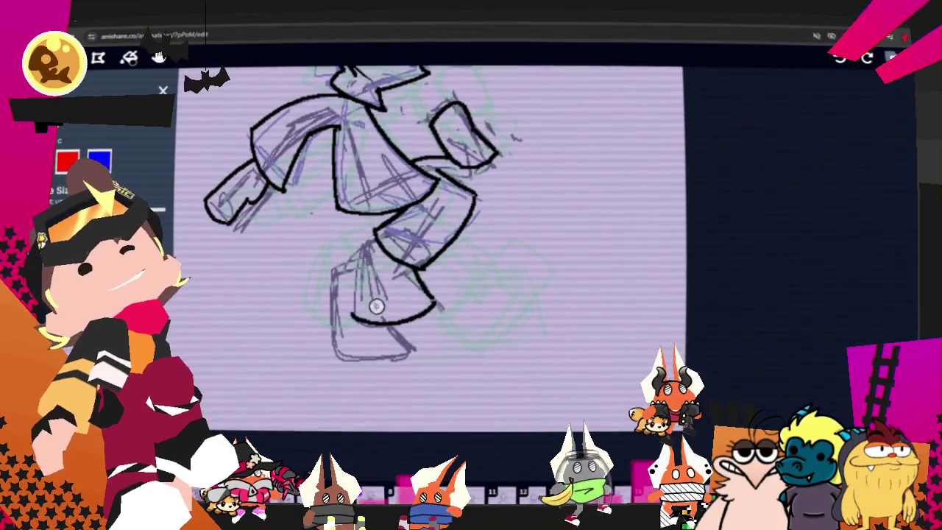
{"action": "mouse_move", "coordinate": [436, 301]}
{"action": "left_mouse_down"}
{"action": "mouse_move", "coordinate": [368, 311]}
{"action": "mouse_move", "coordinate": [376, 288]}
{"action": "left_mouse_up"}
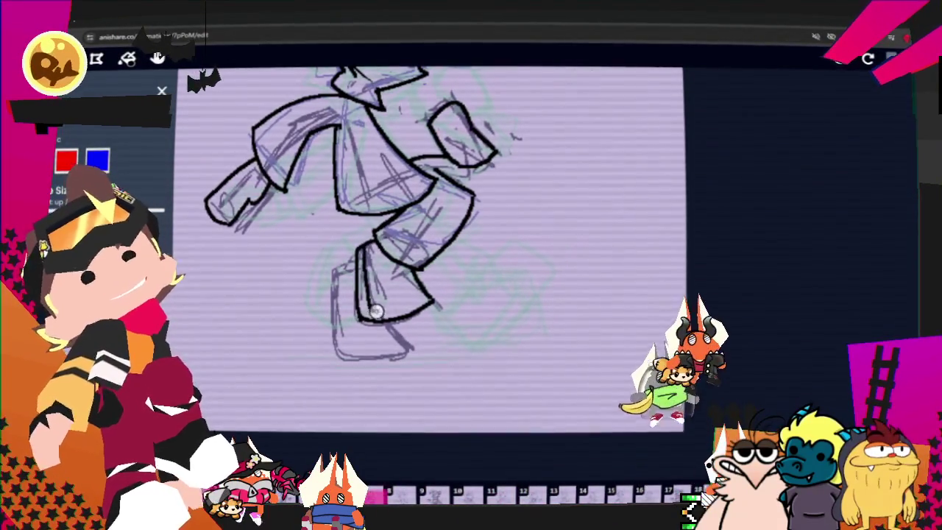
- Add a fold line inside the boot, redrawing it once
{"action": "mouse_move", "coordinate": [371, 254]}
{"action": "left_mouse_down"}
{"action": "mouse_move", "coordinate": [368, 302]}
{"action": "mouse_move", "coordinate": [423, 299]}
{"action": "left_mouse_up"}
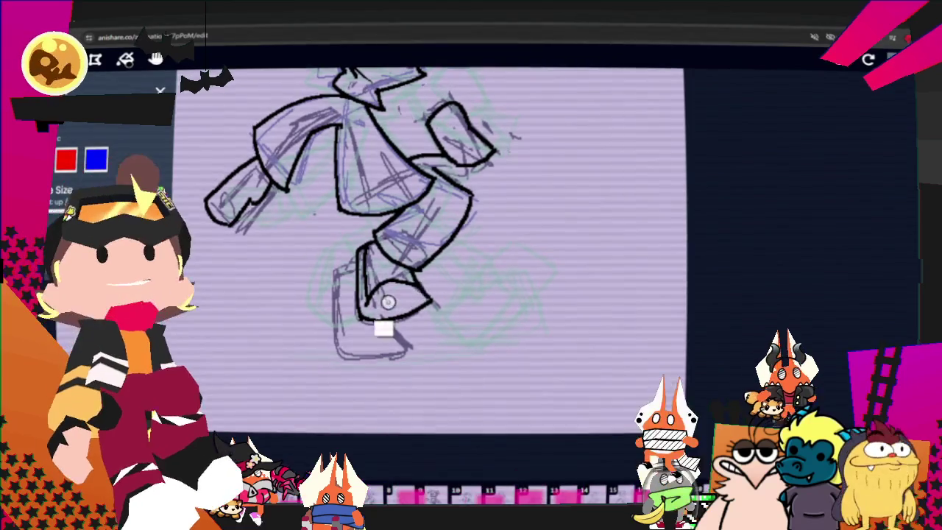
{"action": "key", "text": "ctrl+z"}
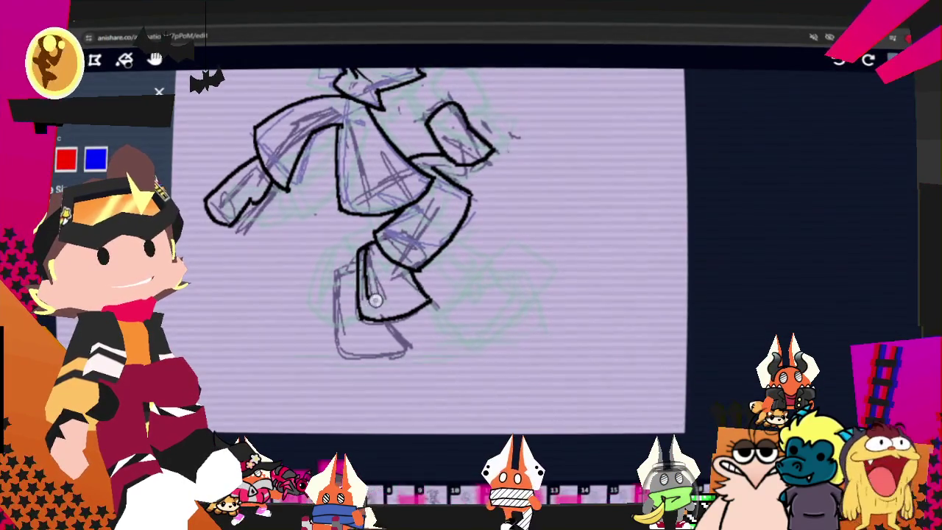
{"action": "left_click_drag", "start_coordinate": [375, 302], "coordinate": [425, 306]}
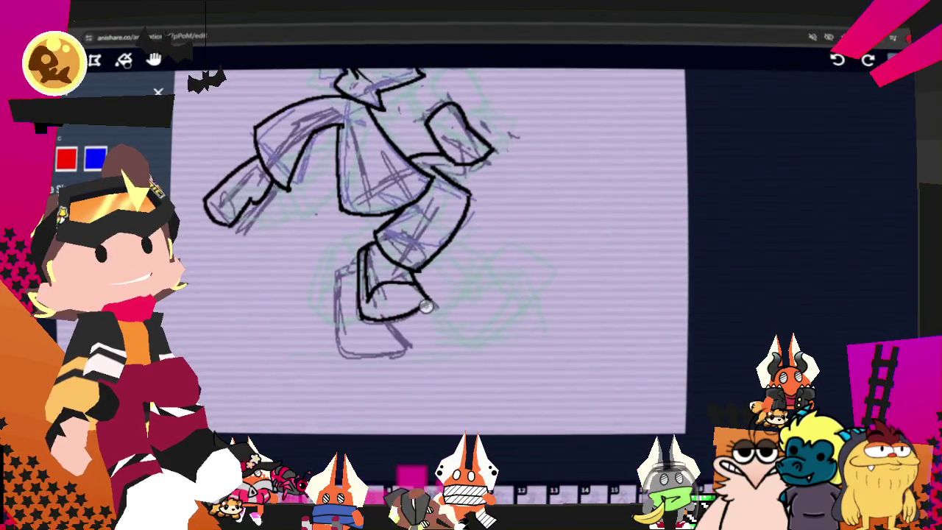
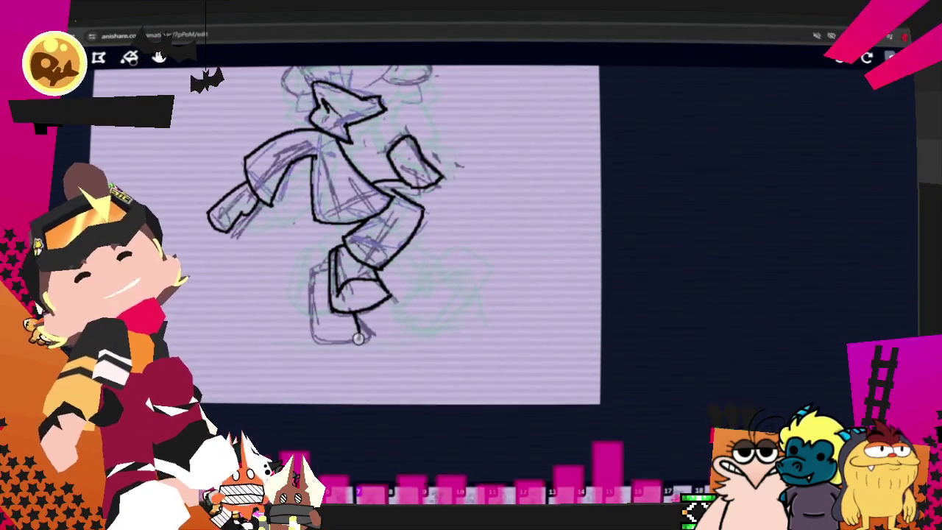
- Ink the bottom edge of the foot, the closed eye and the goggles across the forehead
{"action": "left_click_drag", "start_coordinate": [358, 332], "coordinate": [318, 339]}
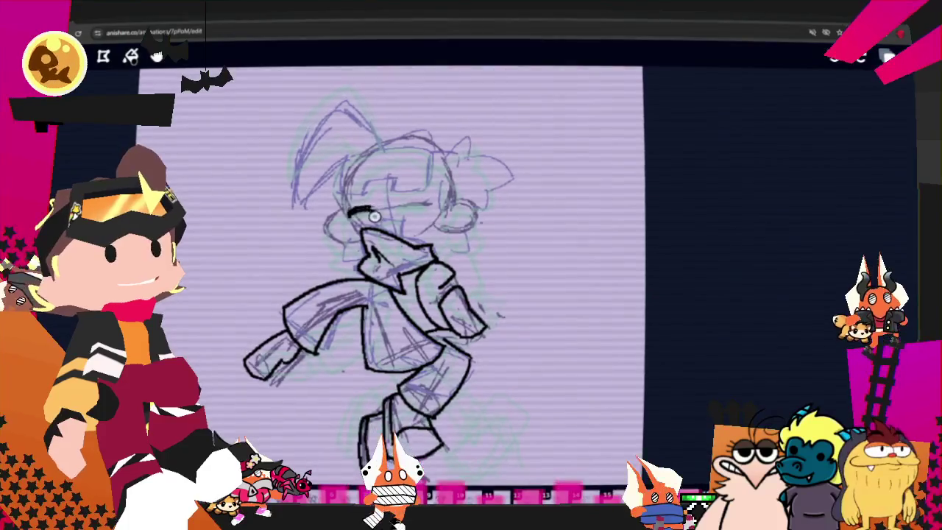
{"action": "left_click_drag", "start_coordinate": [400, 209], "coordinate": [433, 206]}
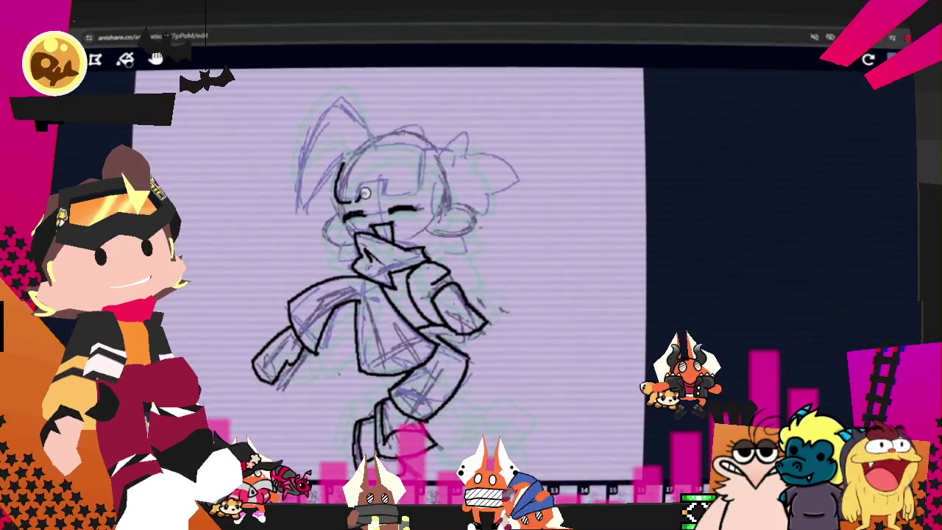
{"action": "mouse_move", "coordinate": [367, 190]}
{"action": "left_mouse_down"}
{"action": "mouse_move", "coordinate": [424, 190]}
{"action": "mouse_move", "coordinate": [434, 149]}
{"action": "mouse_move", "coordinate": [432, 181]}
{"action": "mouse_move", "coordinate": [431, 152]}
{"action": "mouse_move", "coordinate": [343, 156]}
{"action": "left_mouse_up"}
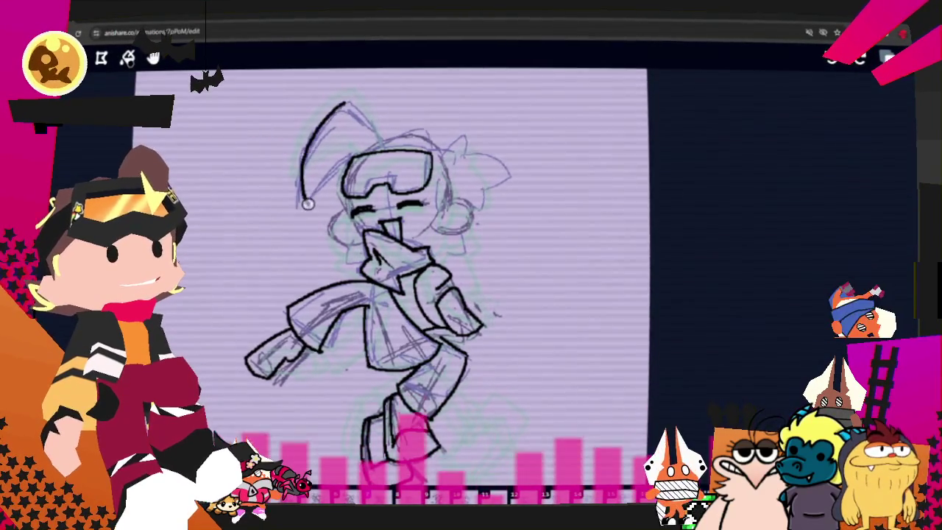
{"action": "key", "text": "ctrl"}
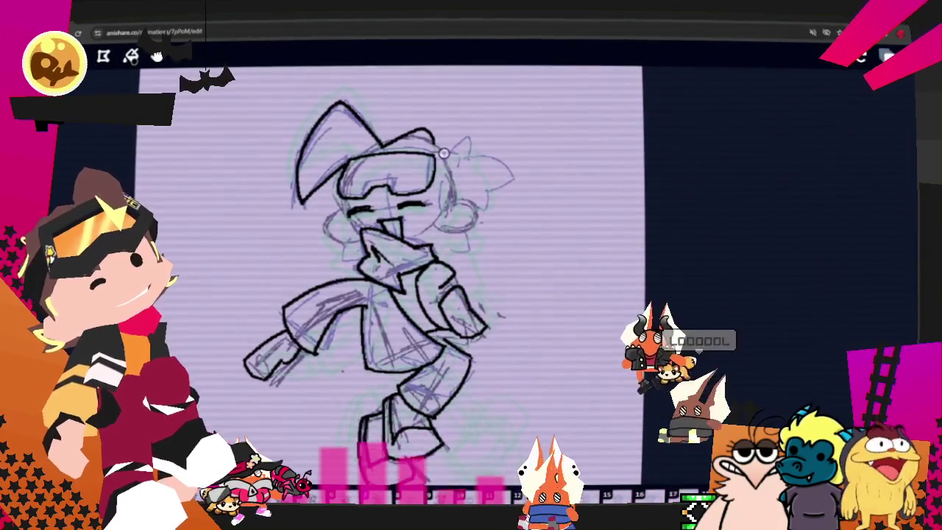
- Ink the goggle strap line, then play back the animation to review the frames
{"action": "left_click_drag", "start_coordinate": [446, 147], "coordinate": [471, 155]}
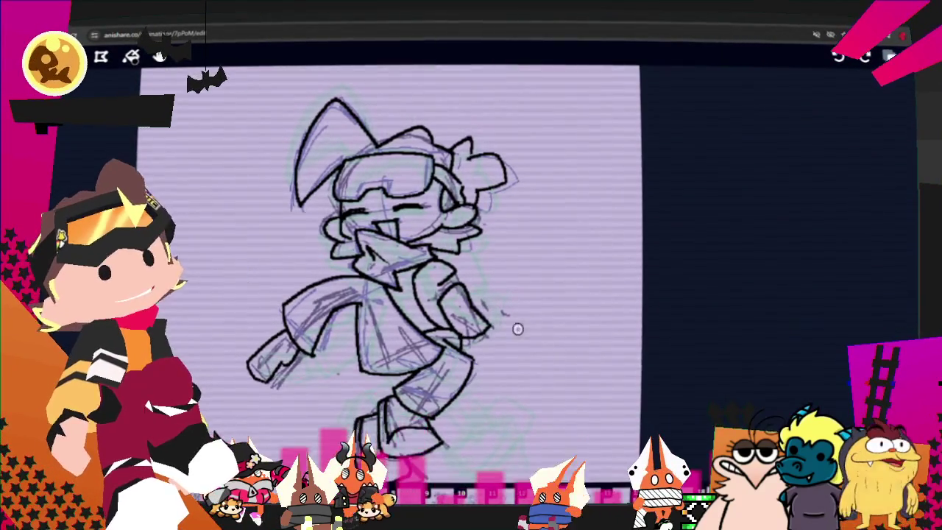
{"action": "key", "text": "space"}
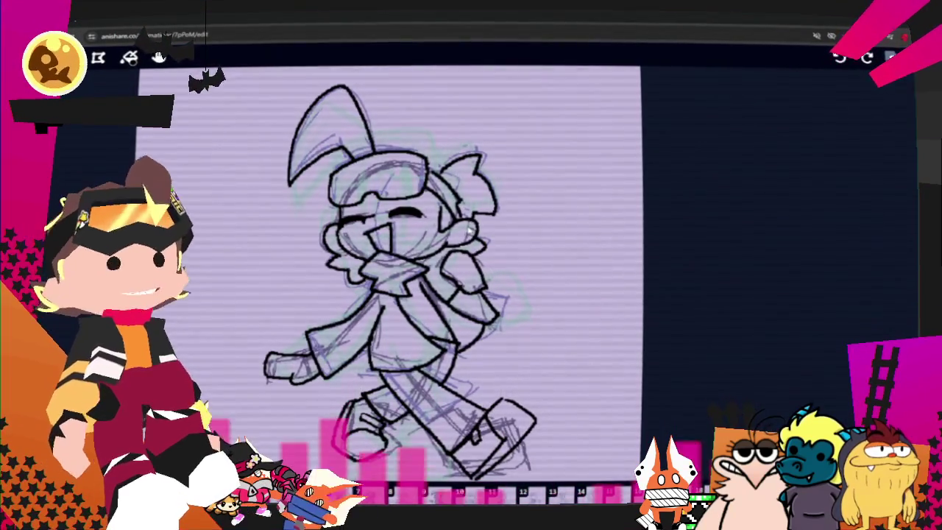
- Zoom out, select all the frame's inked line art, cut it and restore it as a movable selection
{"action": "scroll", "coordinate": [549, 148], "scroll_direction": "down", "scroll_amount": 1}
{"action": "scroll", "coordinate": [479, 214], "scroll_direction": "down", "scroll_amount": 2}
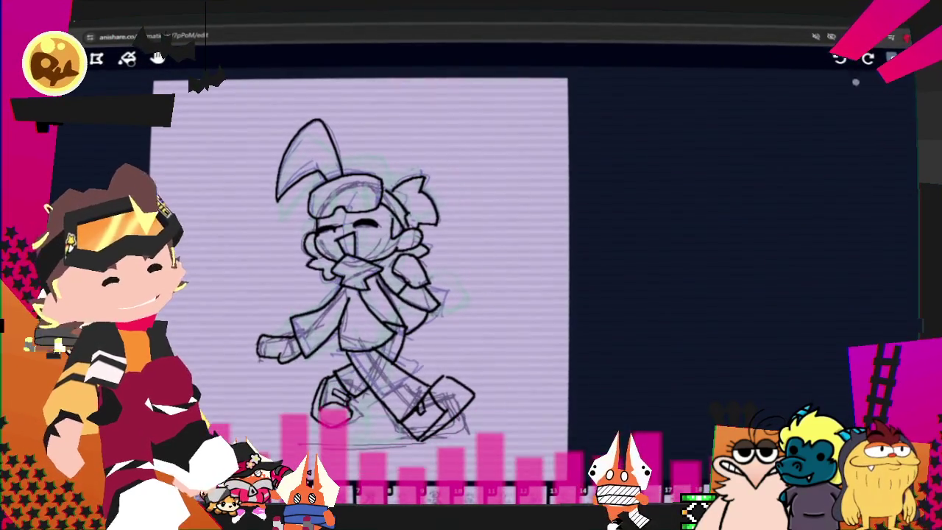
{"action": "key", "text": "l"}
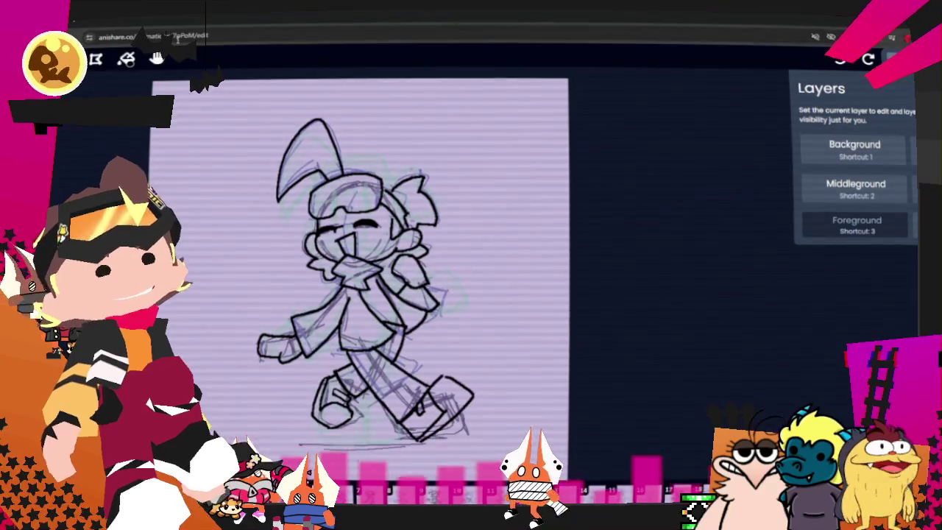
{"action": "left_click", "coordinate": [96, 59]}
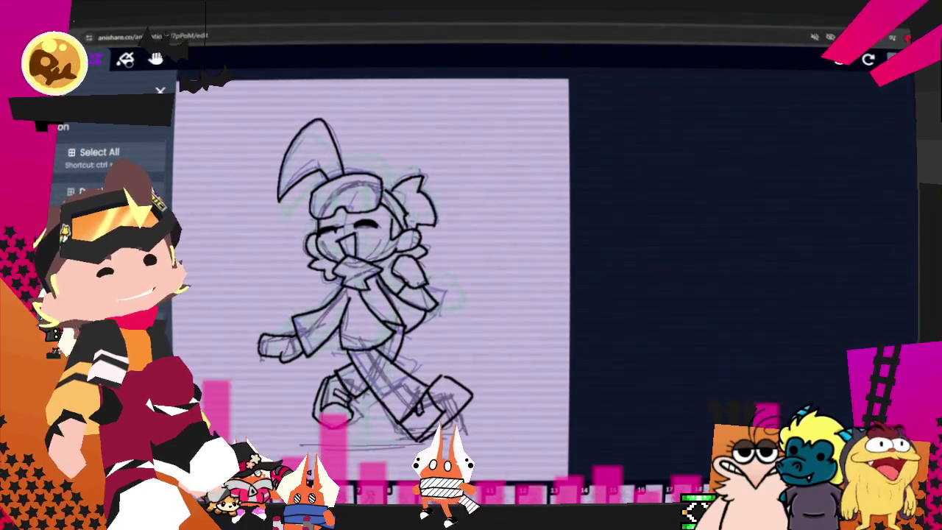
{"action": "left_click", "coordinate": [123, 155]}
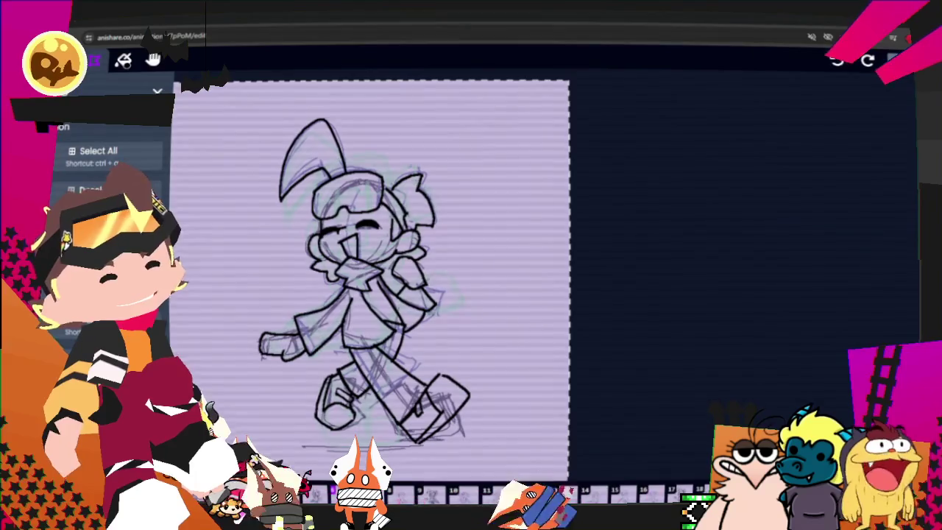
{"action": "key", "text": "Delete"}
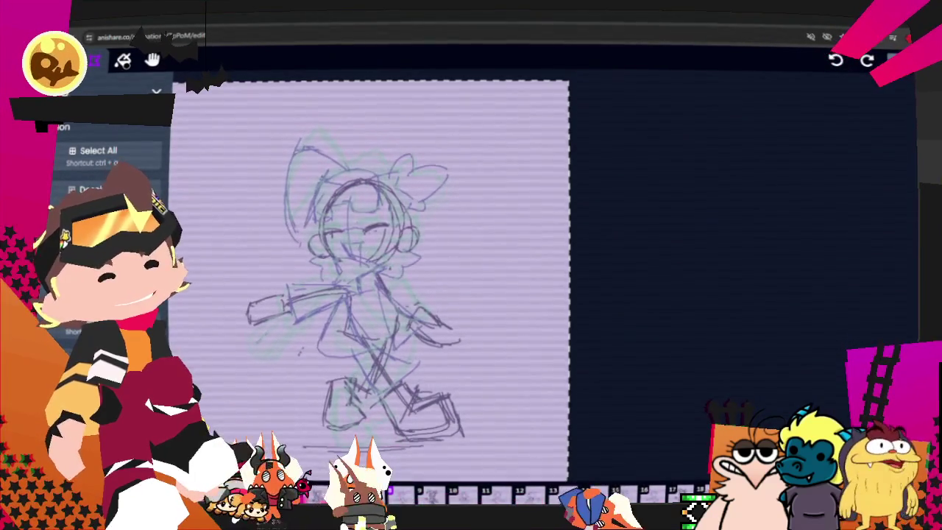
{"action": "key", "text": "ctrl+z"}
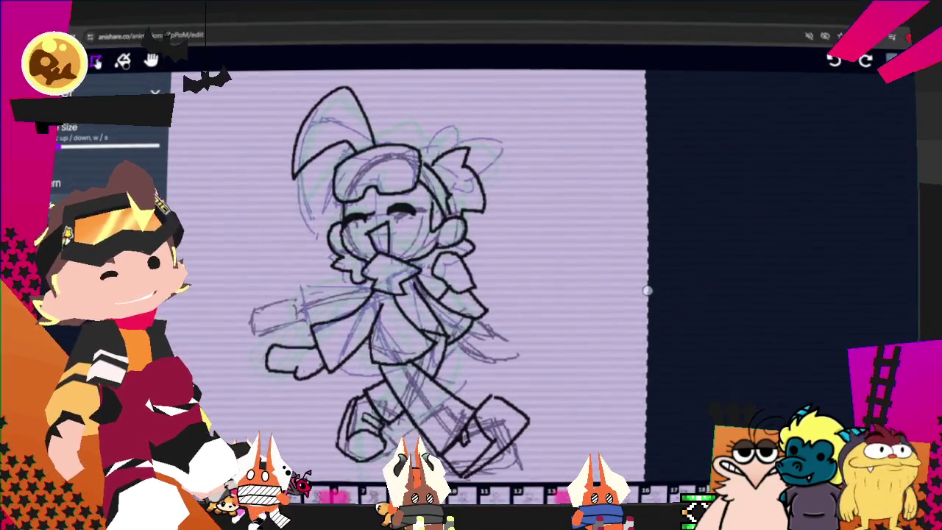
- Erase the hand stroke's overshooting end, then trim the hat outline's lower-left part on another frame
{"action": "key", "text": "b"}
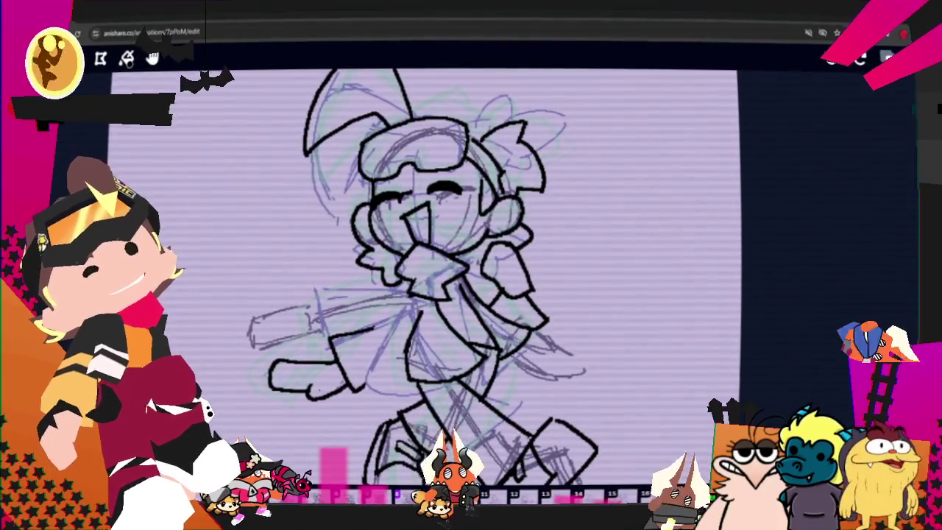
{"action": "key", "text": "Tab"}
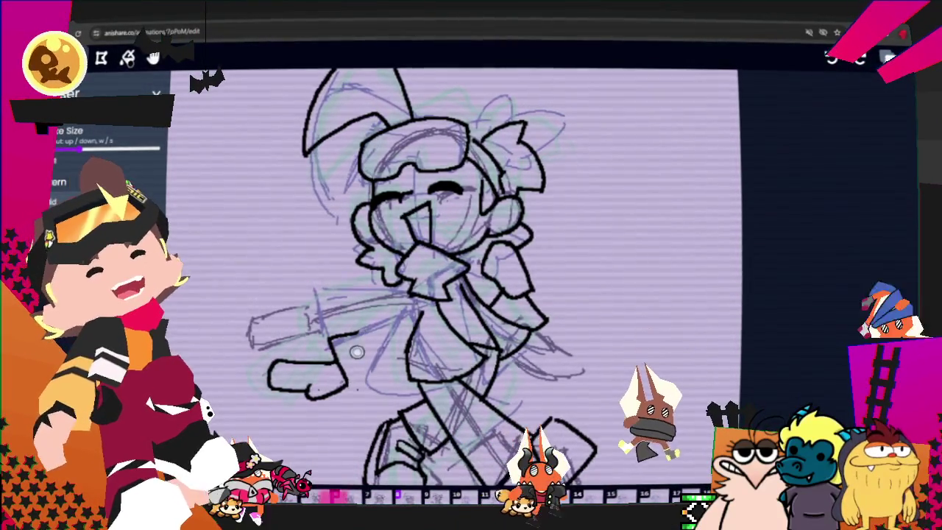
{"action": "left_click_drag", "start_coordinate": [354, 392], "coordinate": [335, 340]}
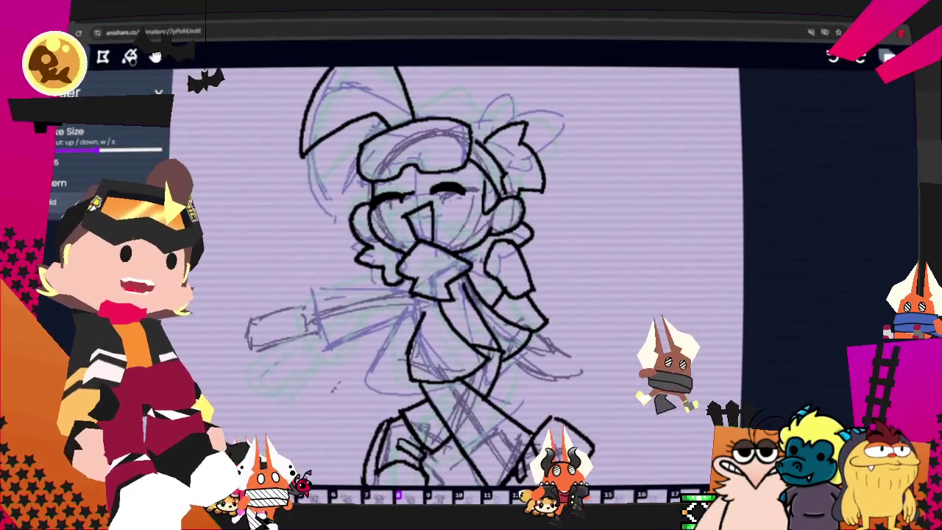
{"action": "key", "text": "Right"}
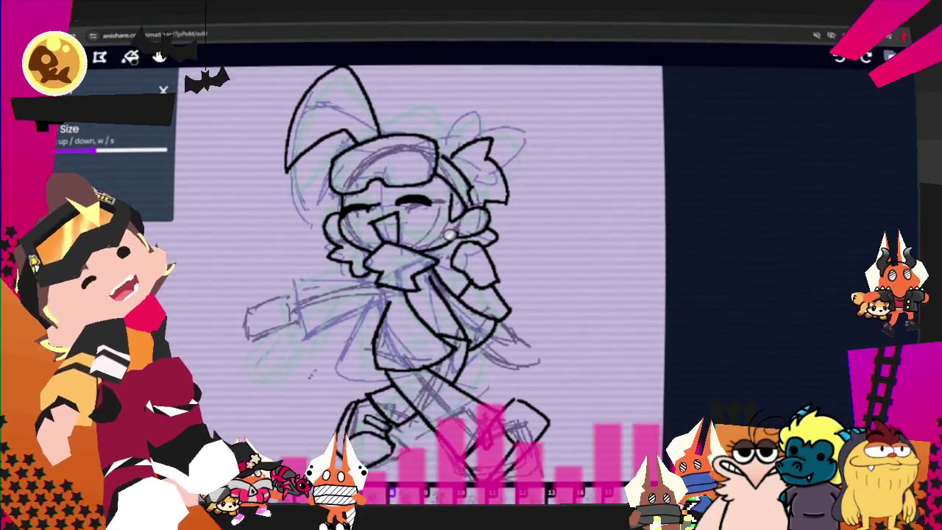
{"action": "mouse_move", "coordinate": [291, 171]}
{"action": "left_mouse_down"}
{"action": "mouse_move", "coordinate": [338, 145]}
{"action": "mouse_move", "coordinate": [345, 67]}
{"action": "mouse_move", "coordinate": [284, 172]}
{"action": "left_mouse_up"}
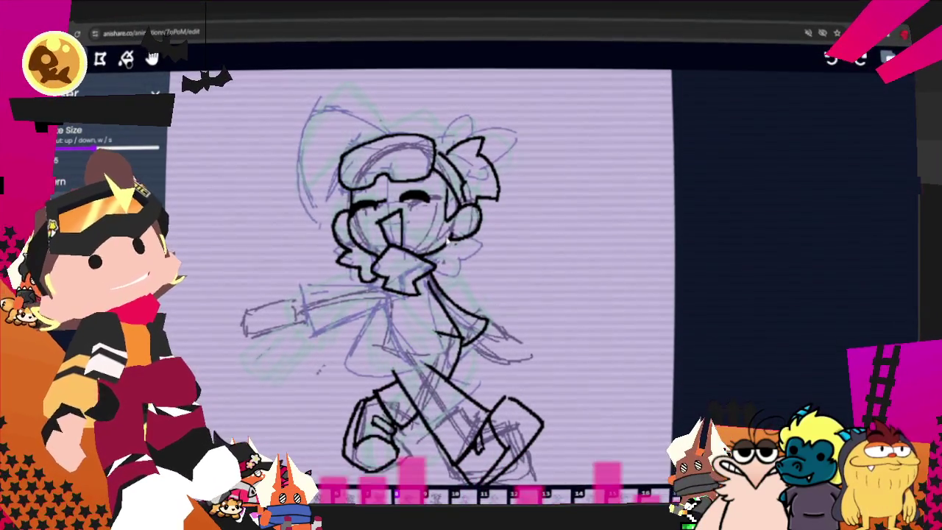
- Ink the outline of the character's right hand, then pan the drawing up and to the right
{"action": "key", "text": "b"}
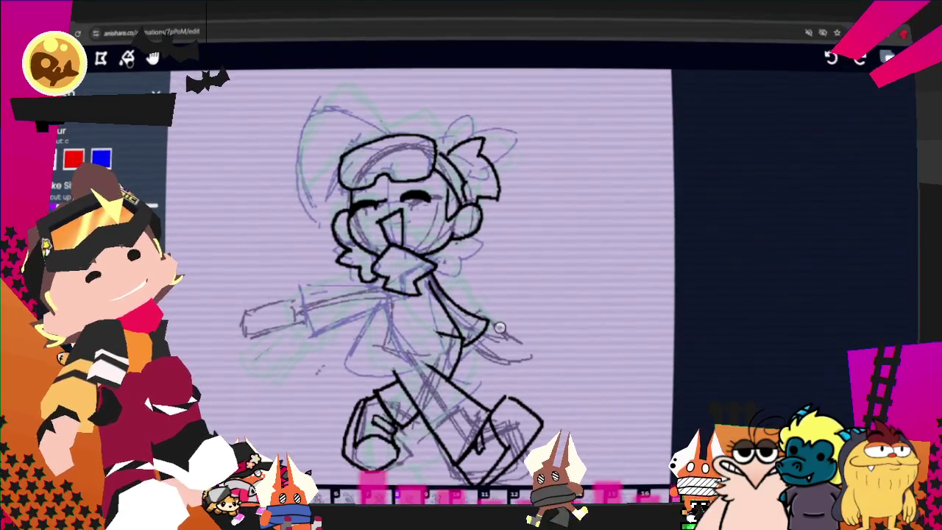
{"action": "mouse_move", "coordinate": [477, 324]}
{"action": "left_mouse_down"}
{"action": "mouse_move", "coordinate": [503, 360]}
{"action": "mouse_move", "coordinate": [482, 362]}
{"action": "left_mouse_up"}
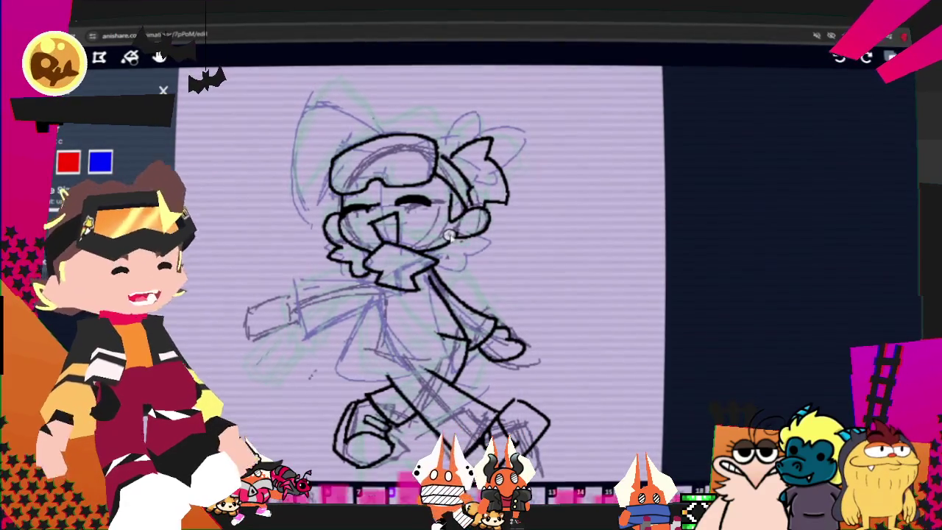
{"action": "left_click", "coordinate": [158, 58]}
{"action": "left_click_drag", "start_coordinate": [441, 294], "coordinate": [497, 265]}
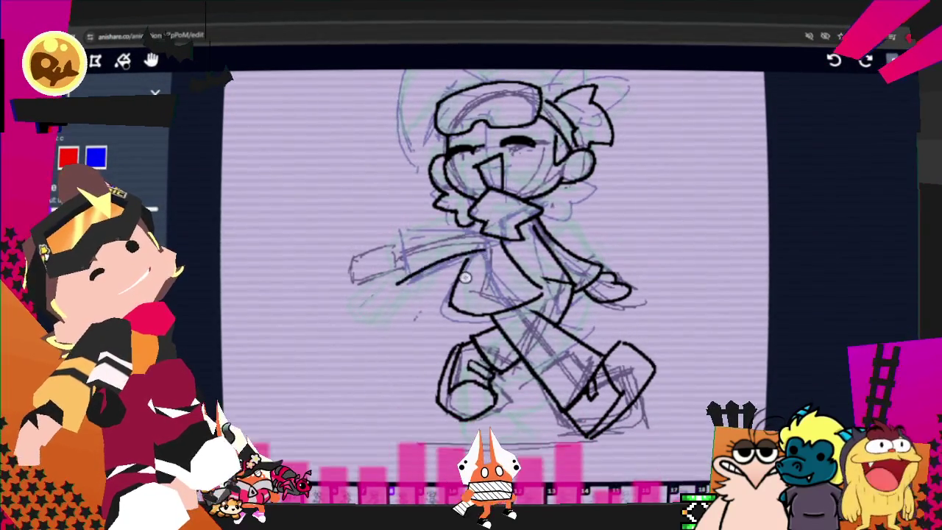
- On the next frame, ink the outline of the character's outstretched arm
{"action": "key", "text": "Right"}
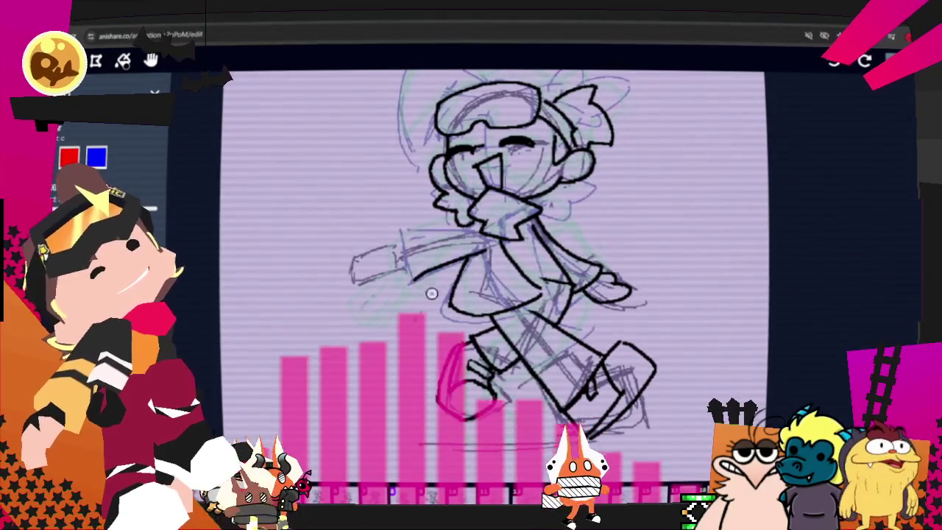
{"action": "left_click_drag", "start_coordinate": [480, 251], "coordinate": [422, 273]}
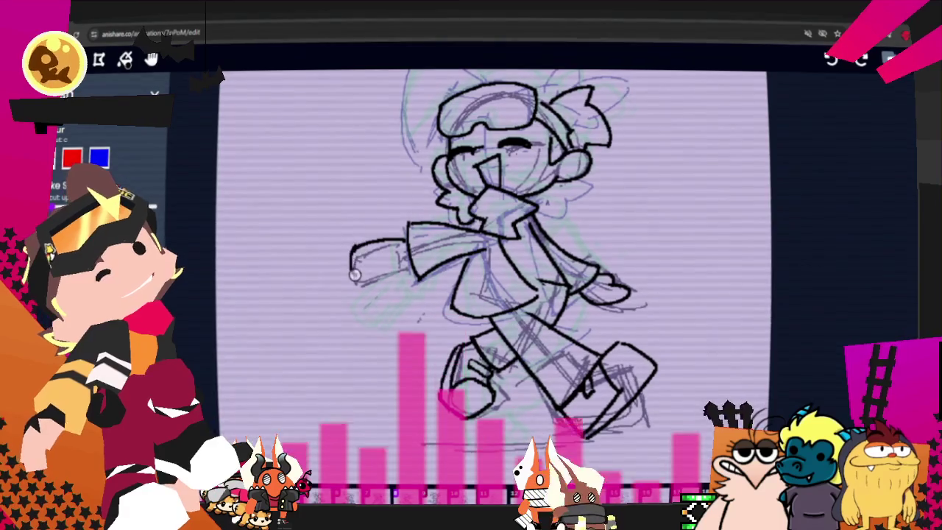
{"action": "key", "text": "ctrl"}
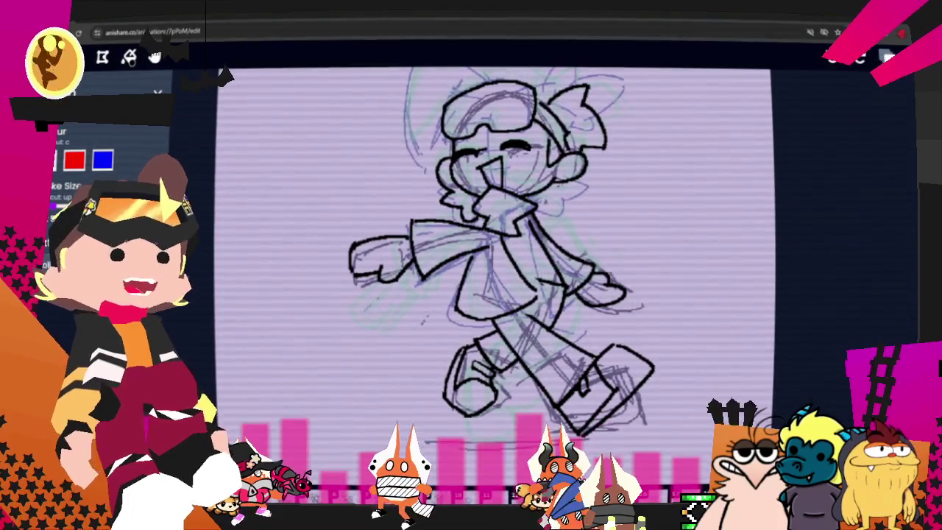
{"action": "scroll", "coordinate": [110, 162], "scroll_direction": "down", "scroll_amount": 2}
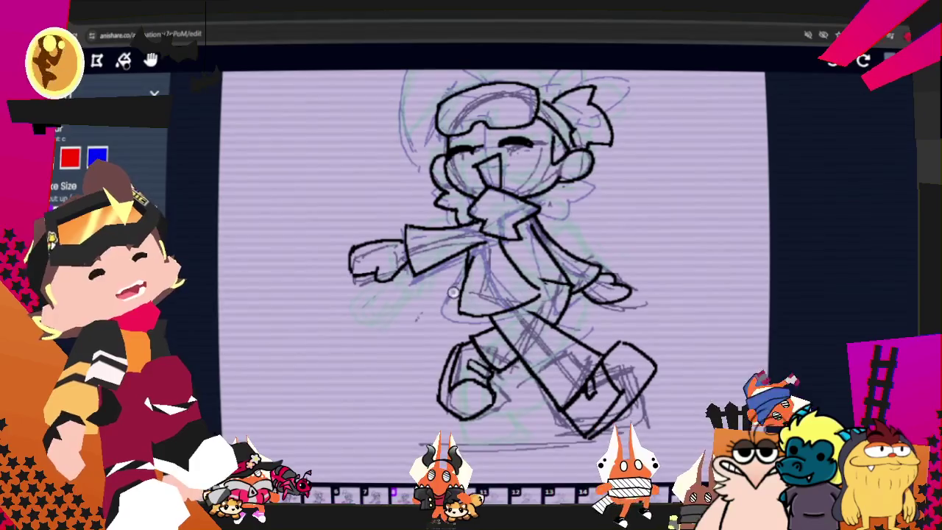
{"action": "key", "text": "e"}
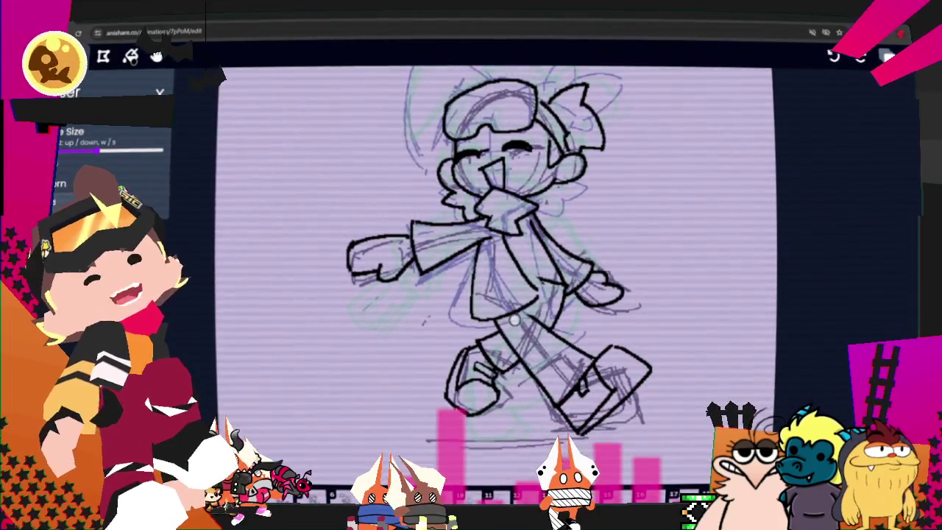
- Return to the inking brush, adjust its size, and step to another frame of the run cycle
{"action": "key", "text": "b"}
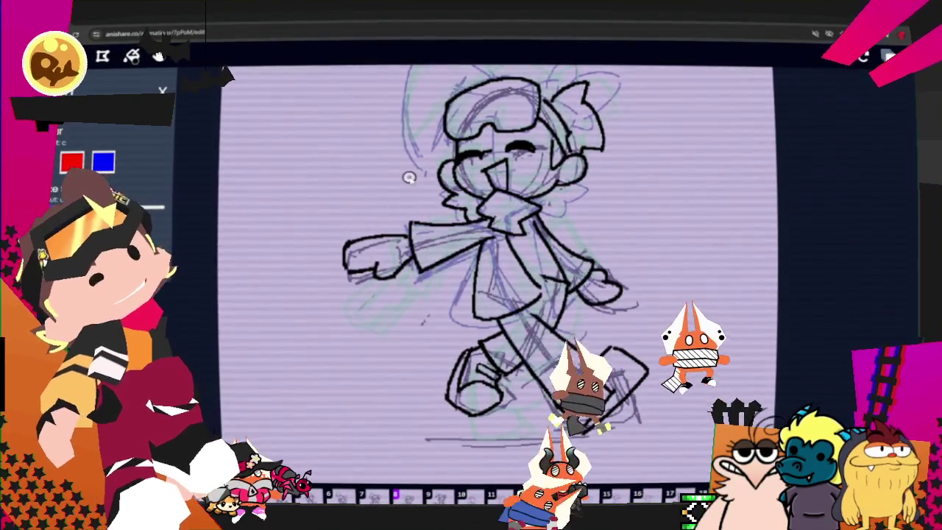
{"action": "key", "text": "s"}
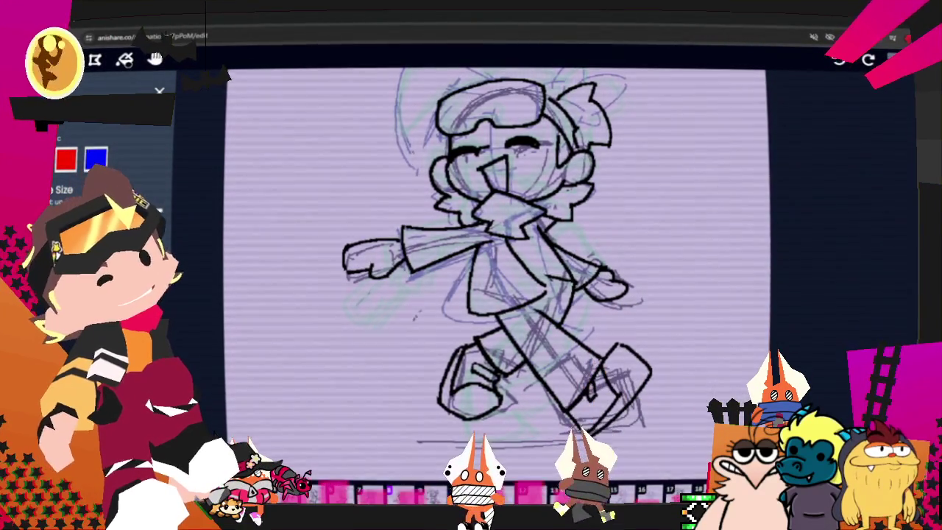
{"action": "key", "text": "Right"}
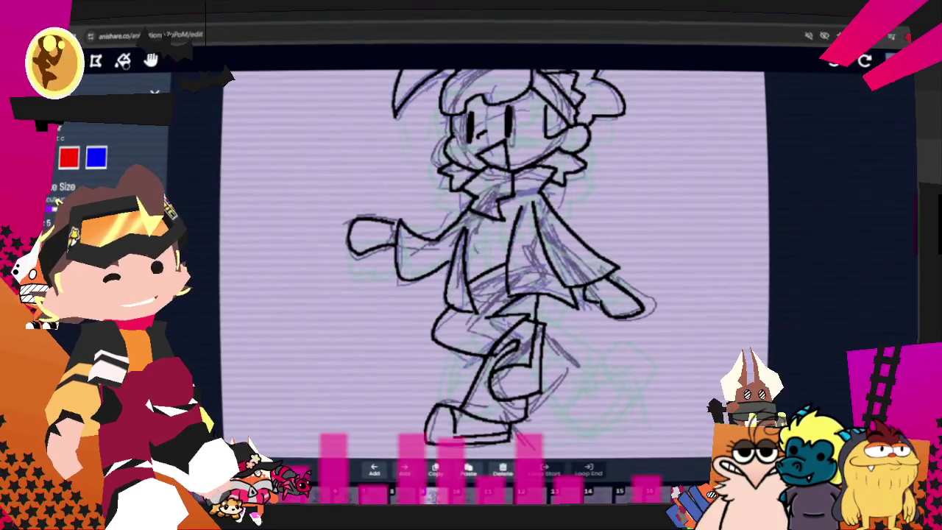
- Step forward to the other walking-pose frame in the timeline
{"action": "key", "text": "Right"}
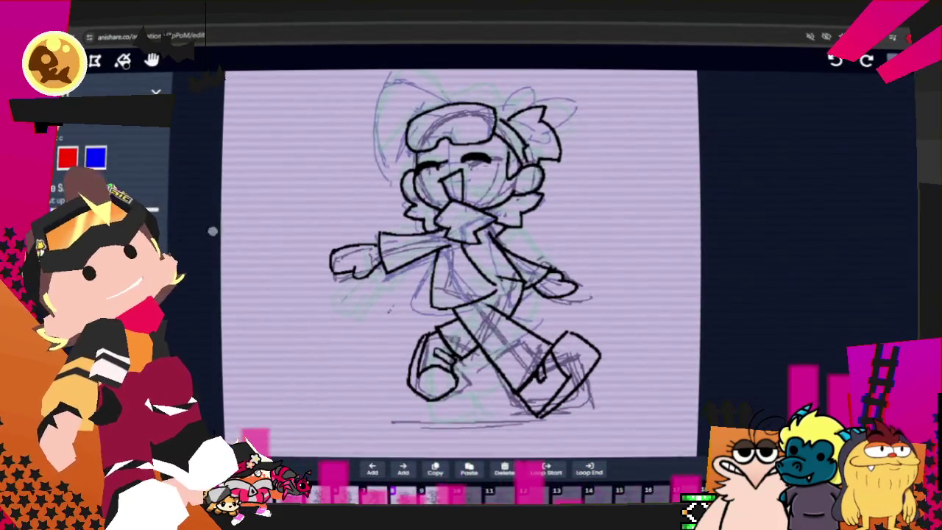
- Erase part of the jacket flap outline, undo it, check brush colour options, then change frames
{"action": "scroll", "coordinate": [110, 162], "scroll_direction": "down", "scroll_amount": 2}
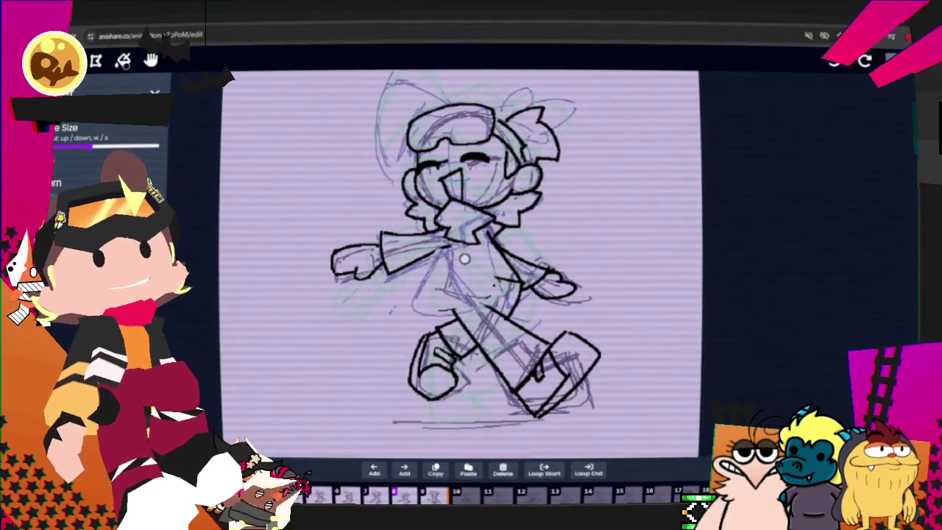
{"action": "scroll", "coordinate": [110, 162], "scroll_direction": "up", "scroll_amount": 2}
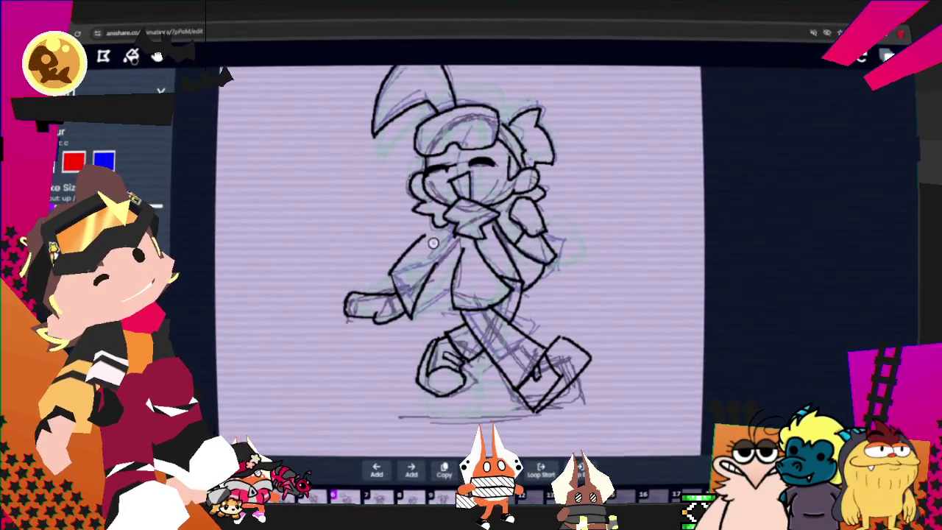
{"action": "left_click_drag", "start_coordinate": [474, 251], "coordinate": [441, 266]}
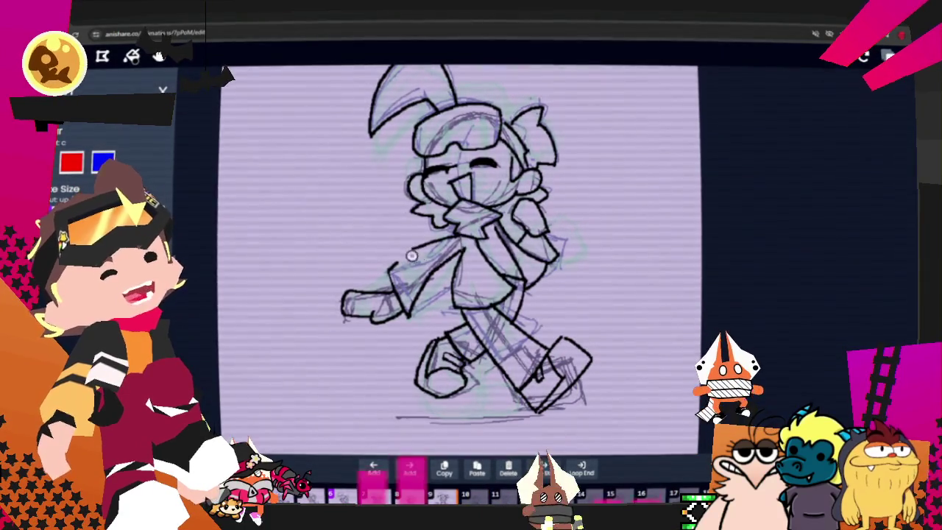
{"action": "key", "text": "ctrl+z"}
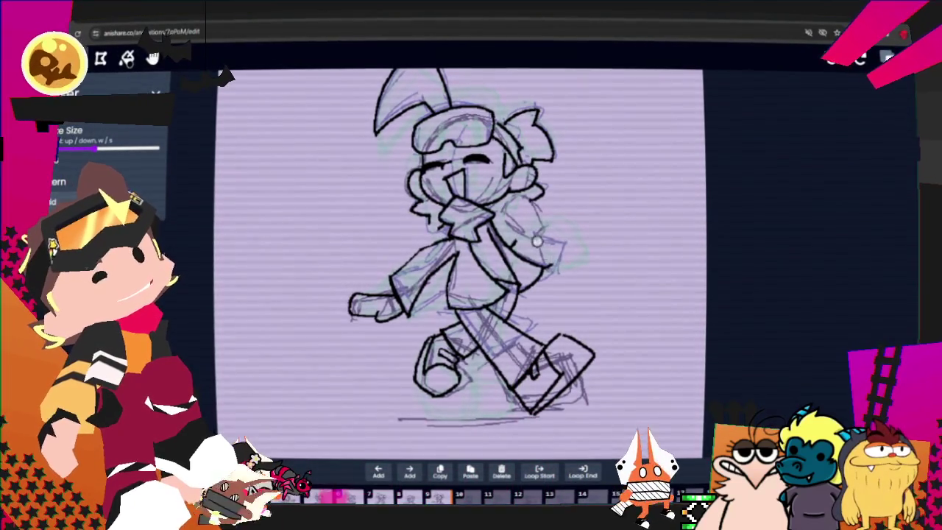
{"action": "key", "text": "c"}
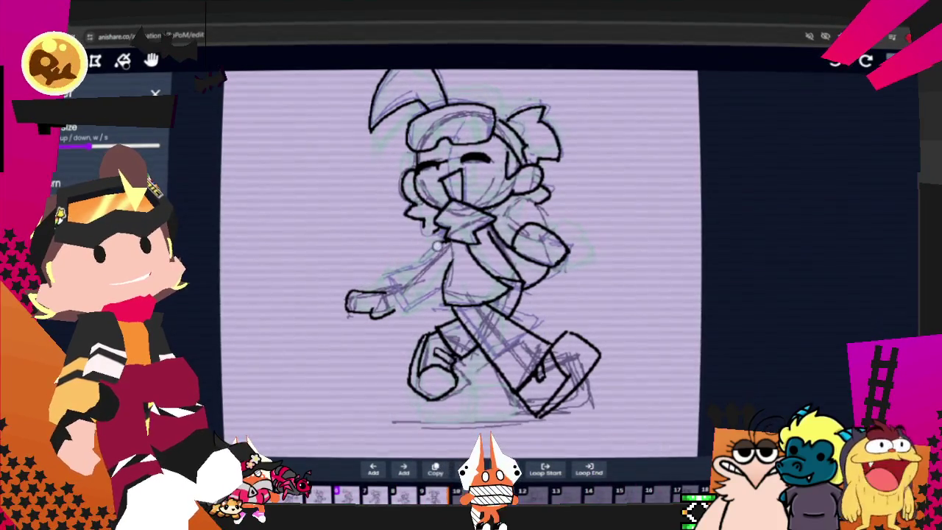
{"action": "key", "text": "Right"}
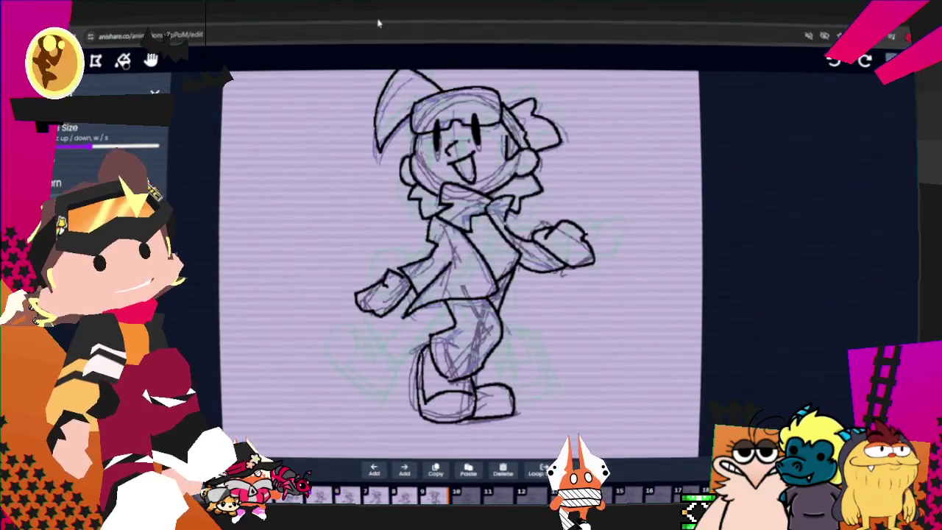